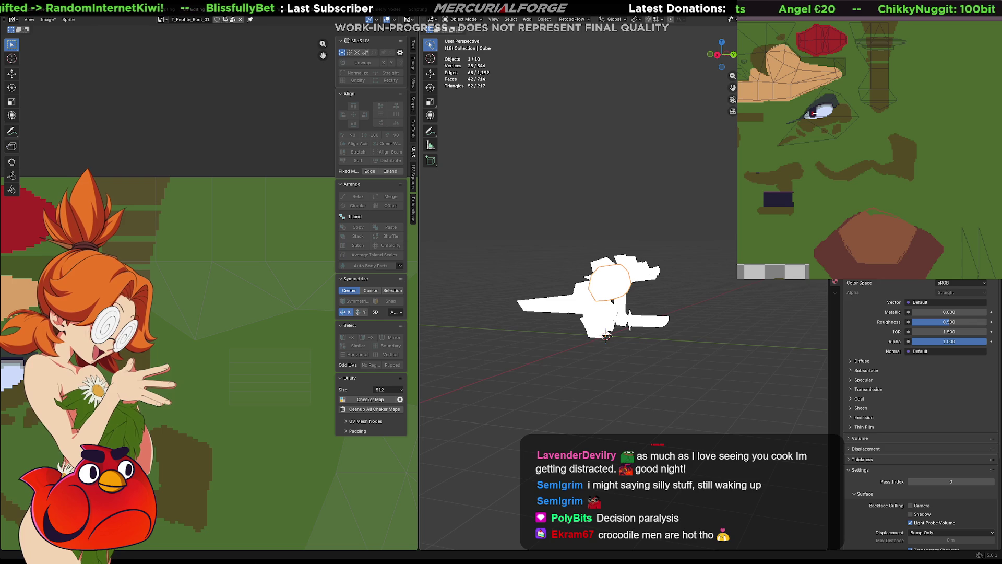
- Select the lizard and inspect the head and arm meshes' UV layouts against the pixel texture
{"action": "left_click", "coordinate": [634, 274]}
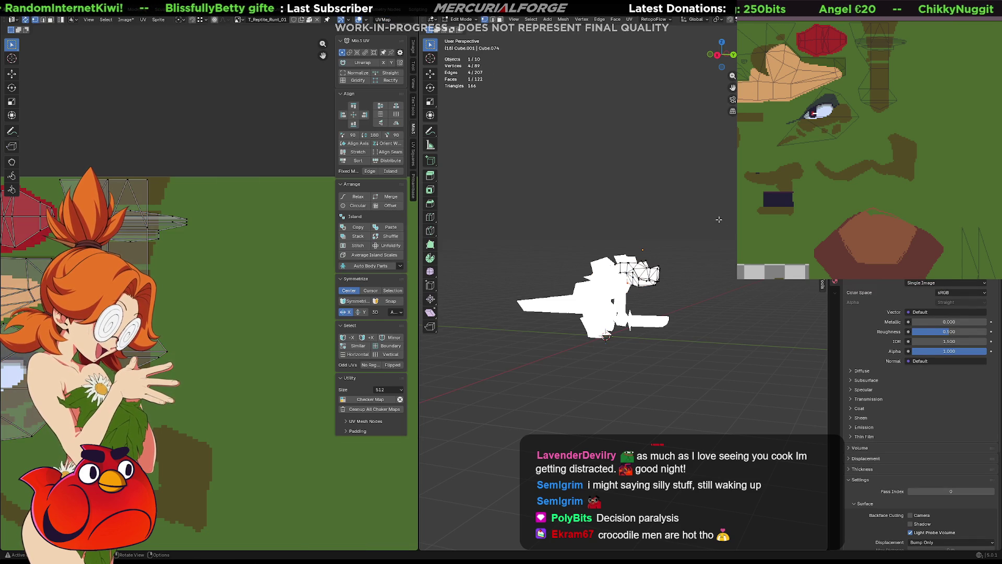
{"action": "key", "text": "Tab"}
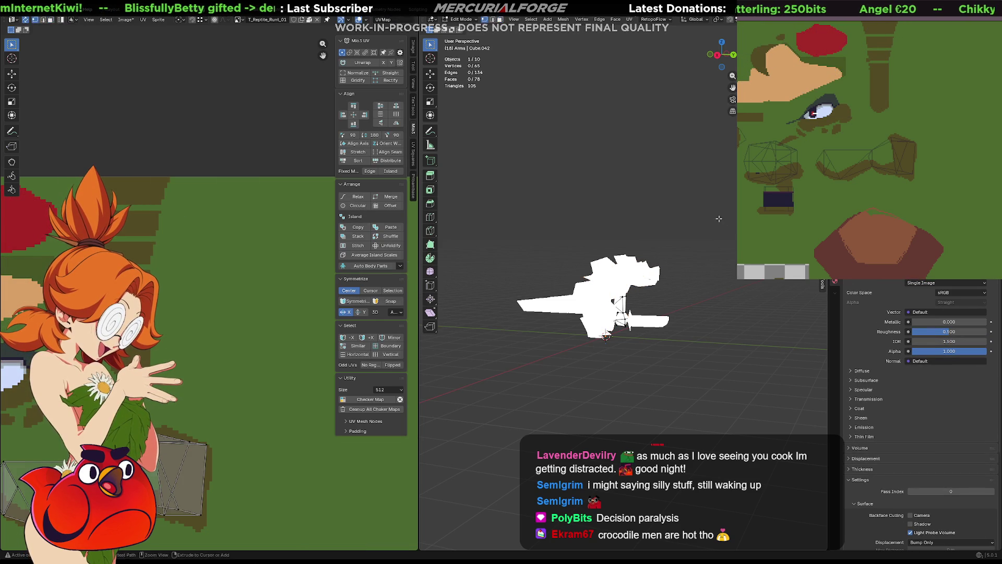
{"action": "key", "text": "Tab"}
{"action": "key", "text": "Tab"}
{"action": "key", "text": "Tab"}
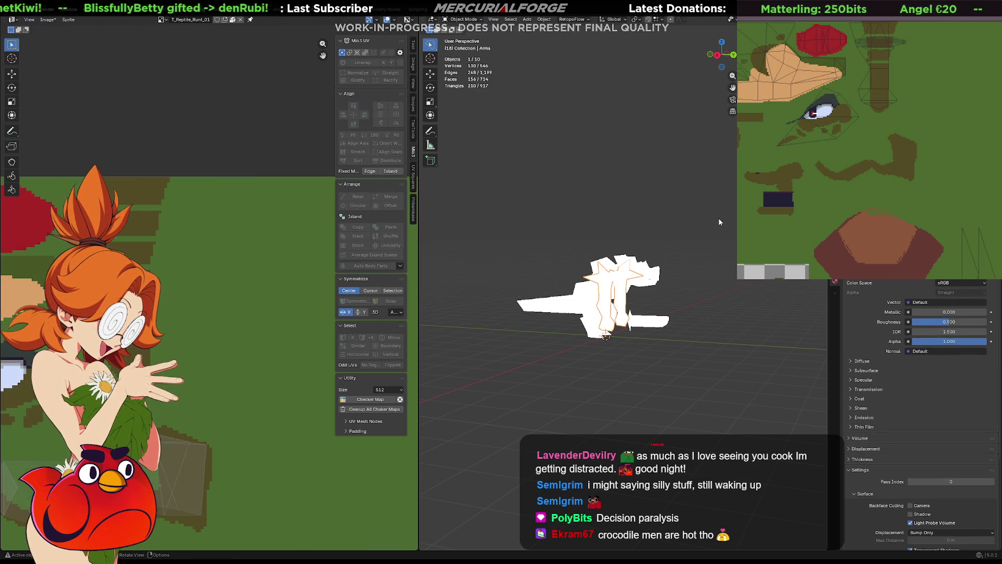
{"action": "key", "text": "Tab"}
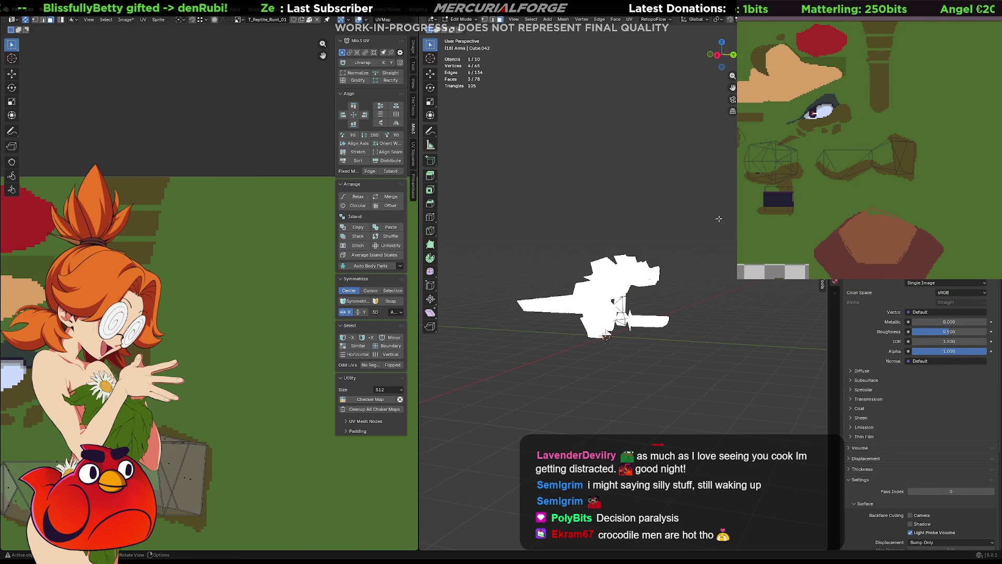
{"action": "key", "text": "Tab"}
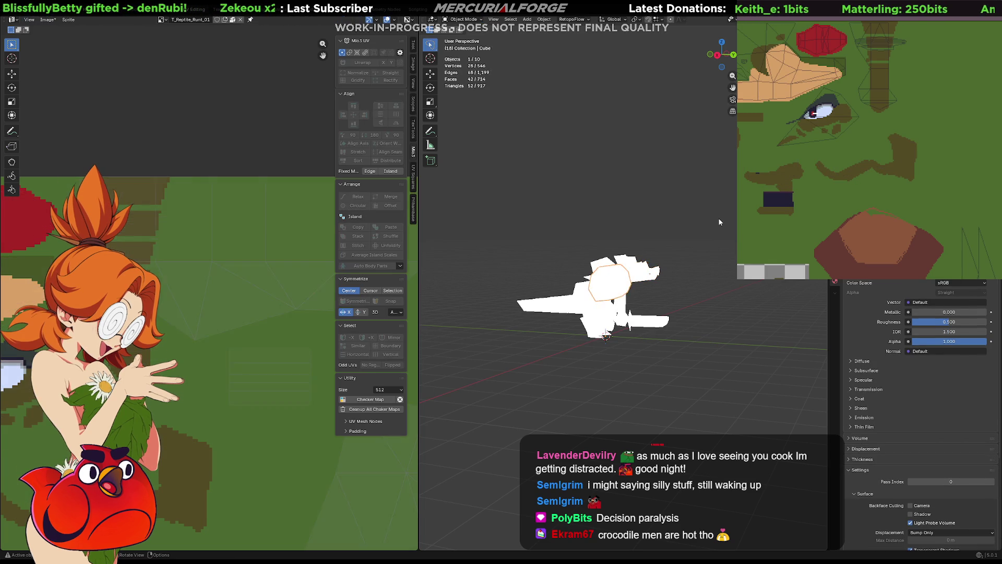
- Clear the head mesh's vertex selection and show the whole textured lizard as objects again
{"action": "key", "text": "Tab"}
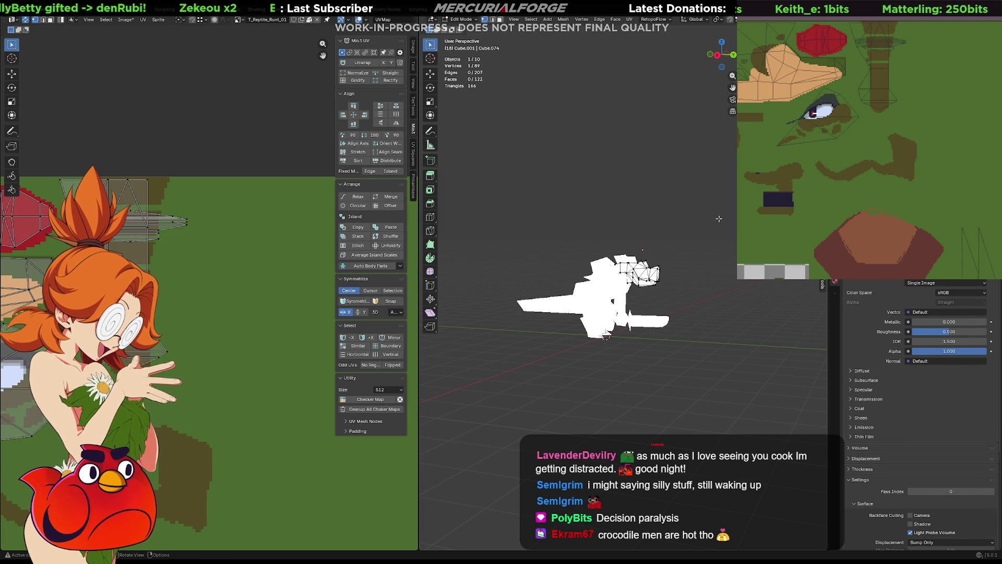
{"action": "key", "text": "alt+a"}
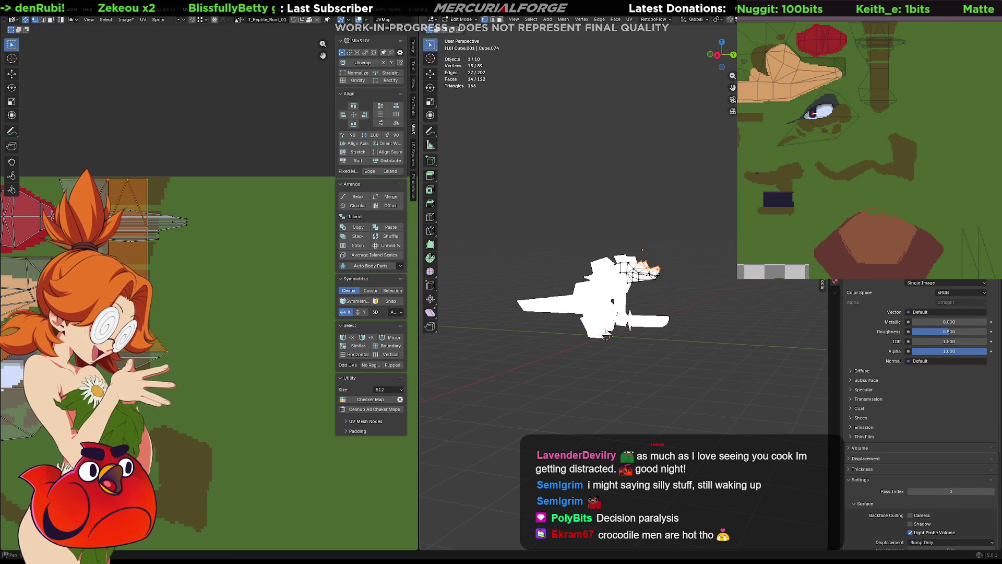
{"action": "key", "text": "Tab"}
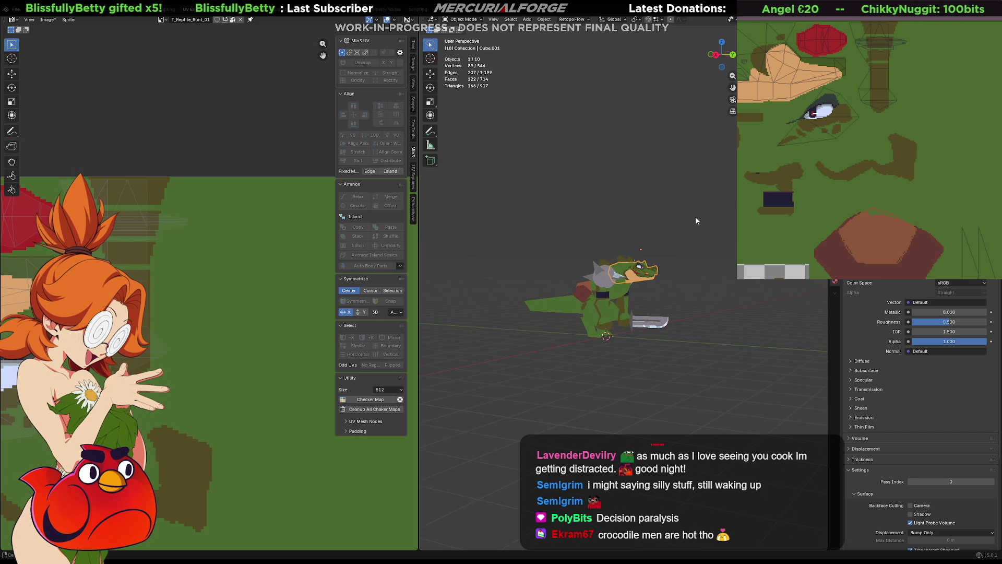
- View the lizard from the front and reopen the head mesh with its UVs over the texture
{"action": "key", "text": "Tab"}
{"action": "key", "text": "Tab"}
{"action": "key", "text": "Tab"}
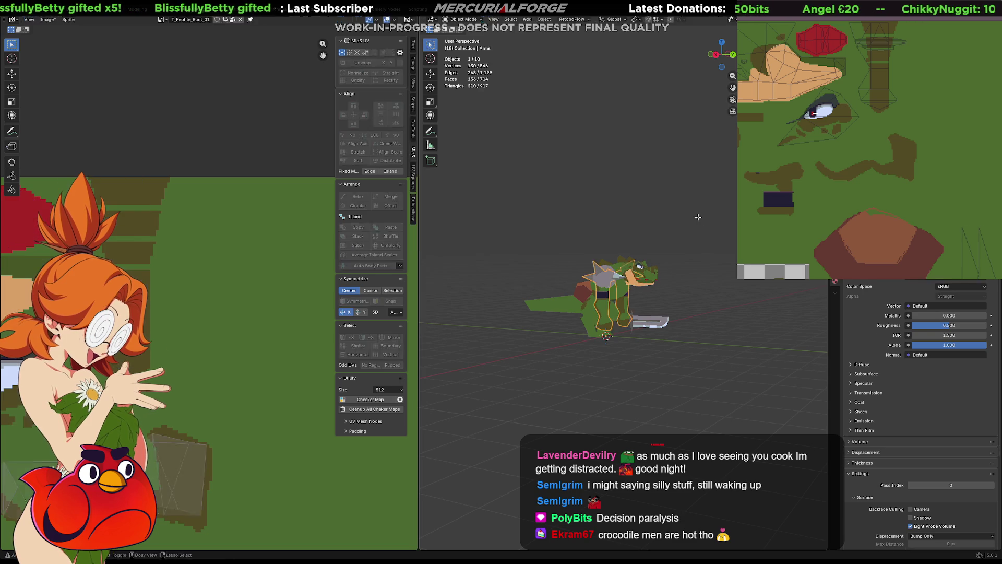
{"action": "key", "text": "Tab"}
{"action": "mouse_move", "coordinate": [705, 230]}
{"action": "middle_mouse_down"}
{"action": "mouse_move", "coordinate": [657, 228]}
{"action": "mouse_move", "coordinate": [715, 229]}
{"action": "middle_mouse_up"}
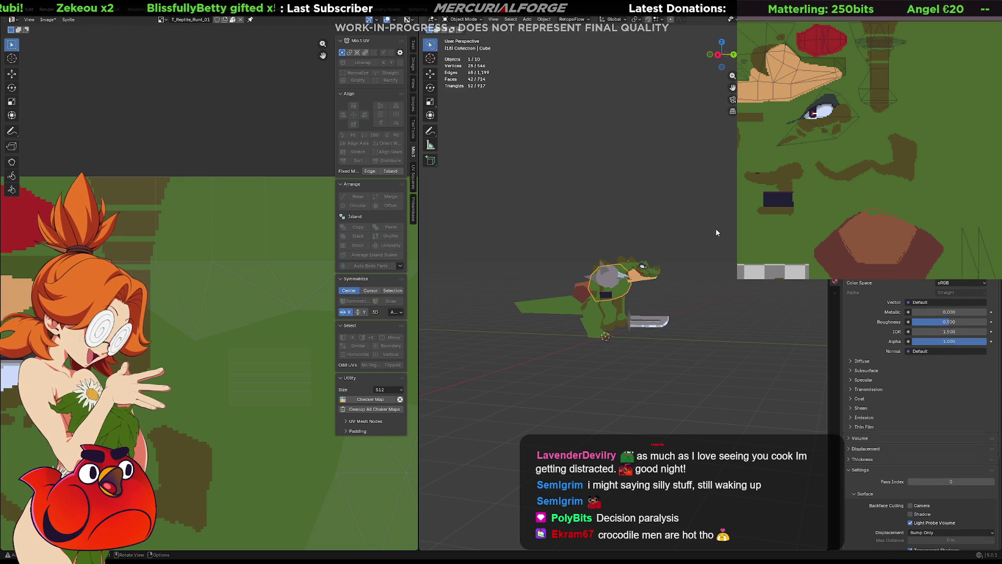
{"action": "key", "text": "Tab"}
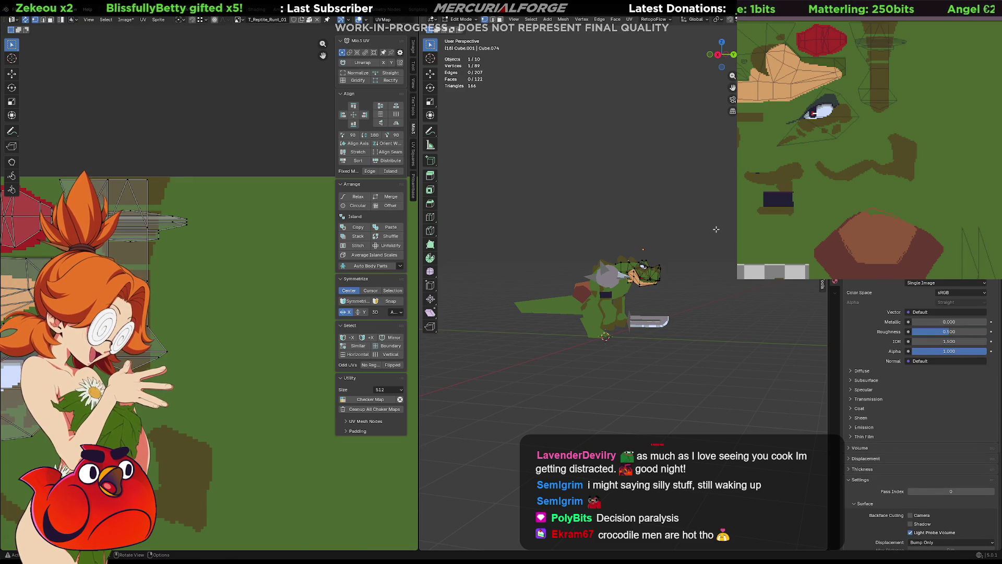
- Unhide the grey shoulder spike piece (Alt+H) and view the lizard at three-quarters
{"action": "key", "text": "Tab"}
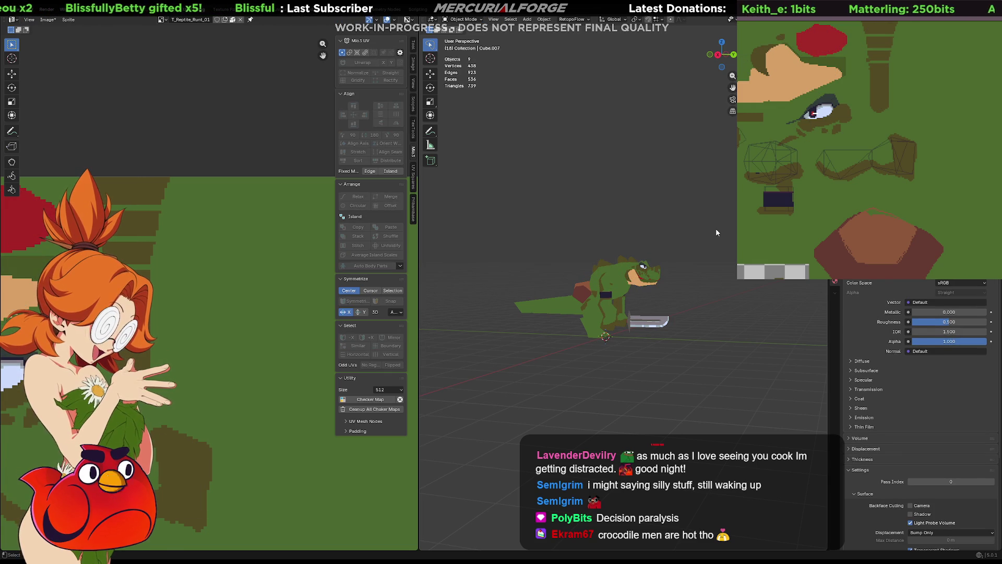
{"action": "key", "text": "Tab"}
{"action": "key", "text": "Tab"}
{"action": "key", "text": "alt+h"}
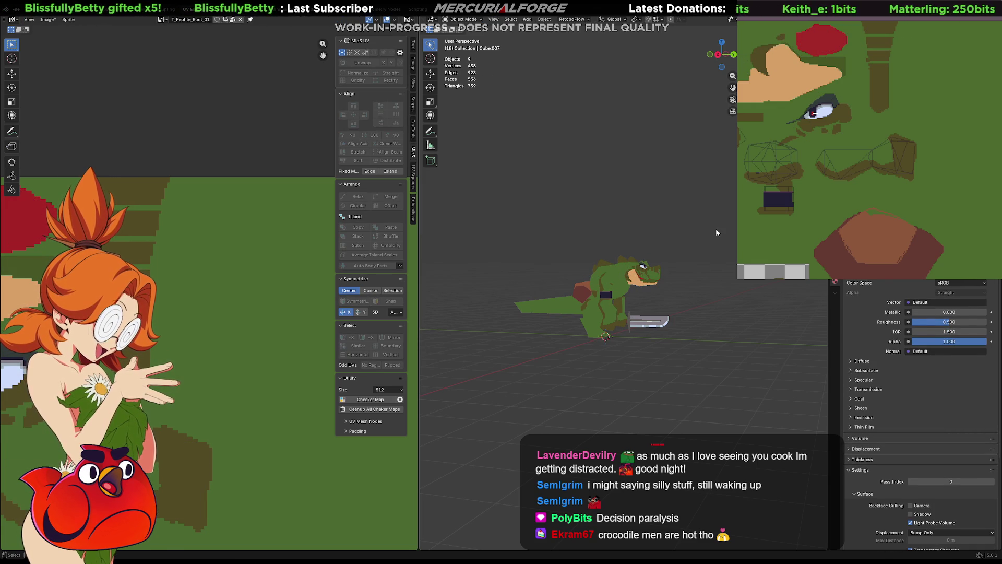
{"action": "key", "text": "Tab"}
{"action": "key", "text": "Tab"}
{"action": "key", "text": "Tab"}
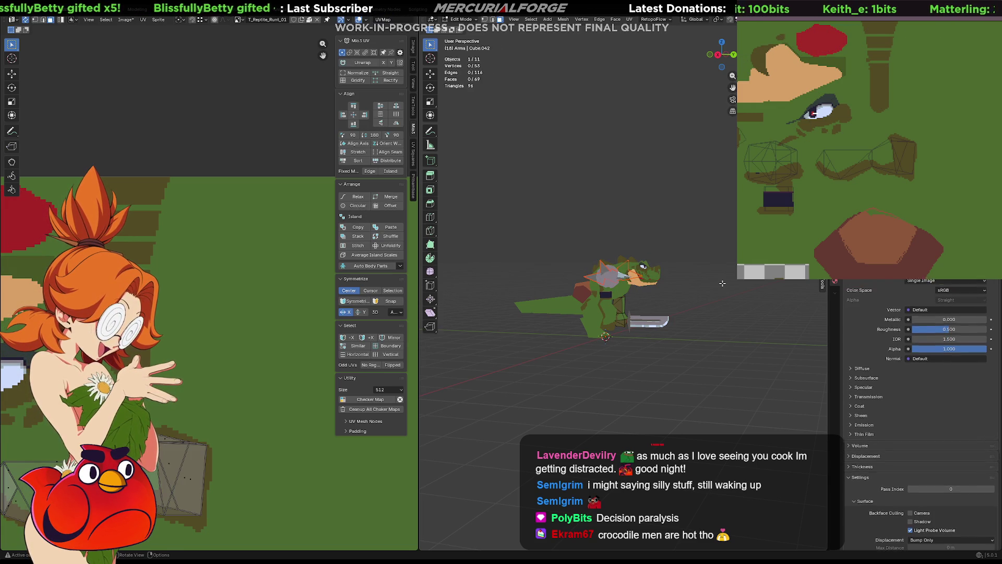
{"action": "scroll", "coordinate": [723, 282], "scroll_direction": "up", "scroll_amount": 3}
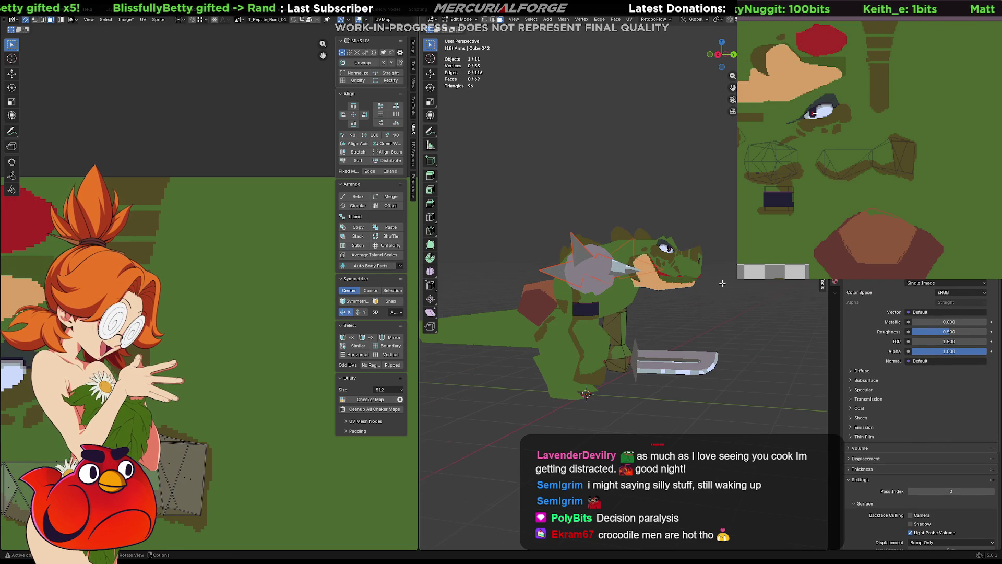
{"action": "middle_click_drag", "start_coordinate": [723, 282], "coordinate": [668, 301]}
{"action": "scroll", "coordinate": [669, 301], "scroll_direction": "up", "scroll_amount": 3}
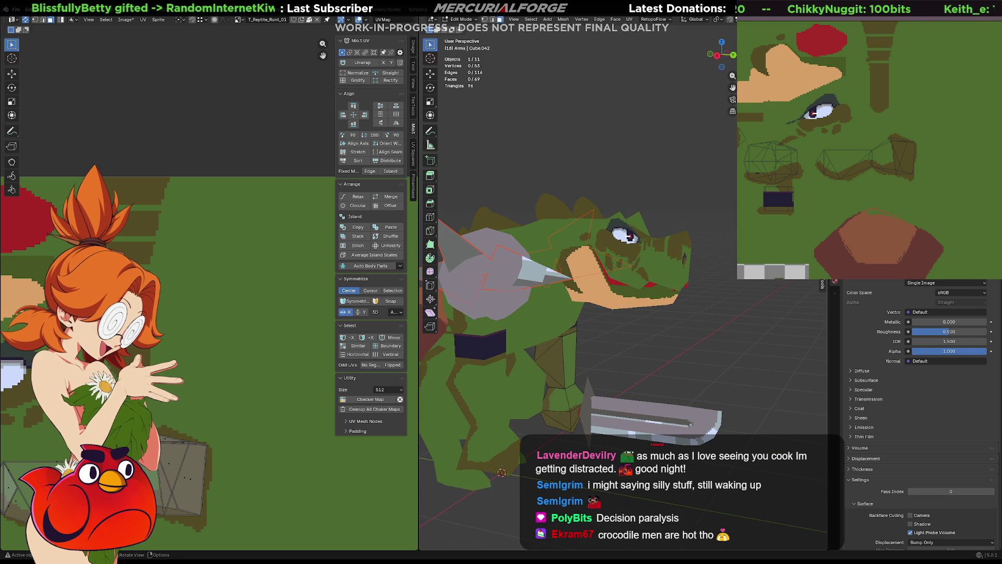
- Swap in the white pixel-art eye texture with dark pupil and return to whole objects
{"action": "left_click", "coordinate": [820, 118]}
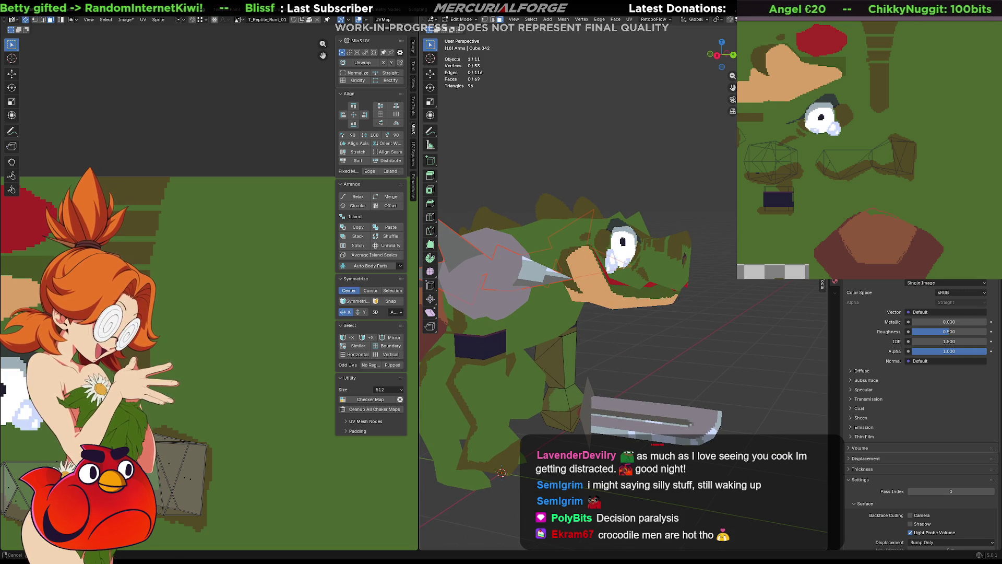
{"action": "mouse_move", "coordinate": [583, 204]}
{"action": "middle_mouse_down"}
{"action": "mouse_move", "coordinate": [650, 201]}
{"action": "mouse_move", "coordinate": [601, 213]}
{"action": "middle_mouse_up"}
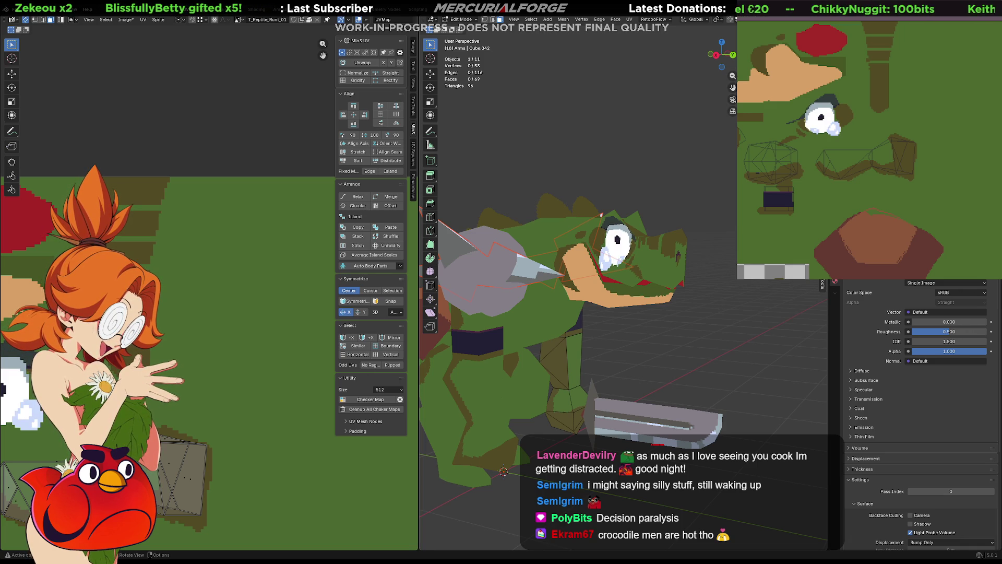
{"action": "key", "text": "Tab"}
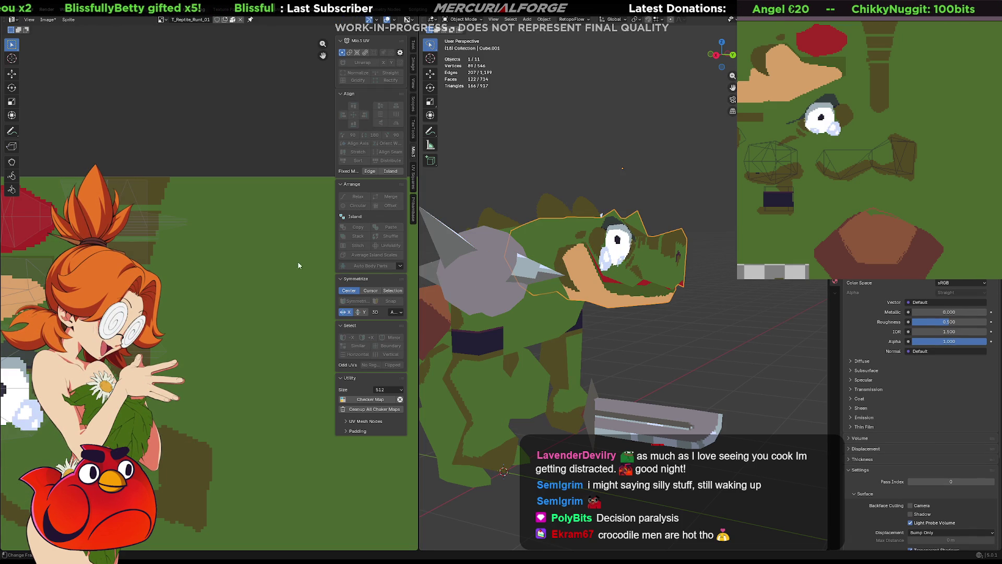
{"action": "scroll", "coordinate": [241, 334], "scroll_direction": "down", "scroll_amount": 2}
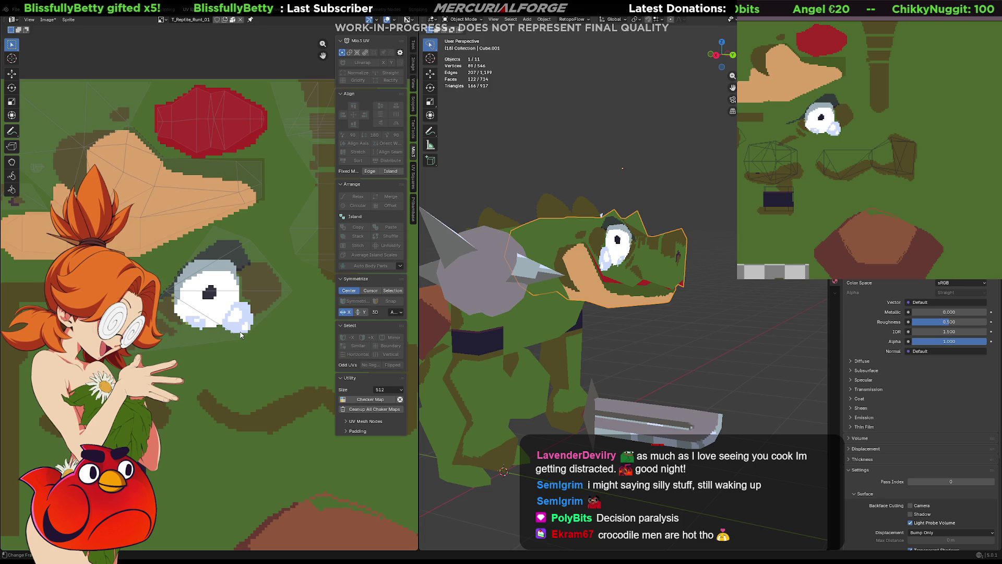
- Select the head's eye UV island and start moving it over the white pixel-art eye
{"action": "key", "text": "Tab"}
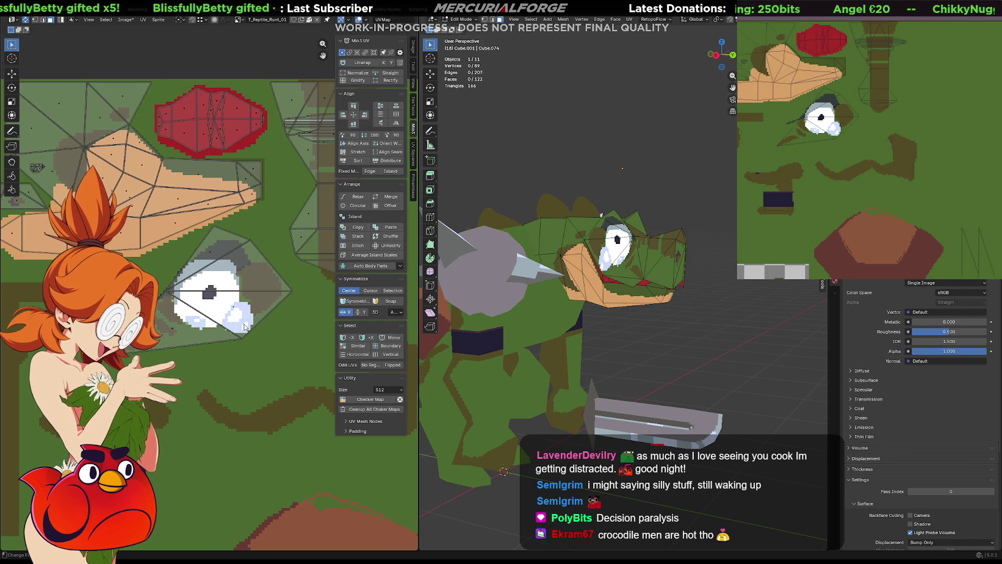
{"action": "left_click_drag", "start_coordinate": [267, 323], "coordinate": [231, 347]}
{"action": "key", "text": "g"}
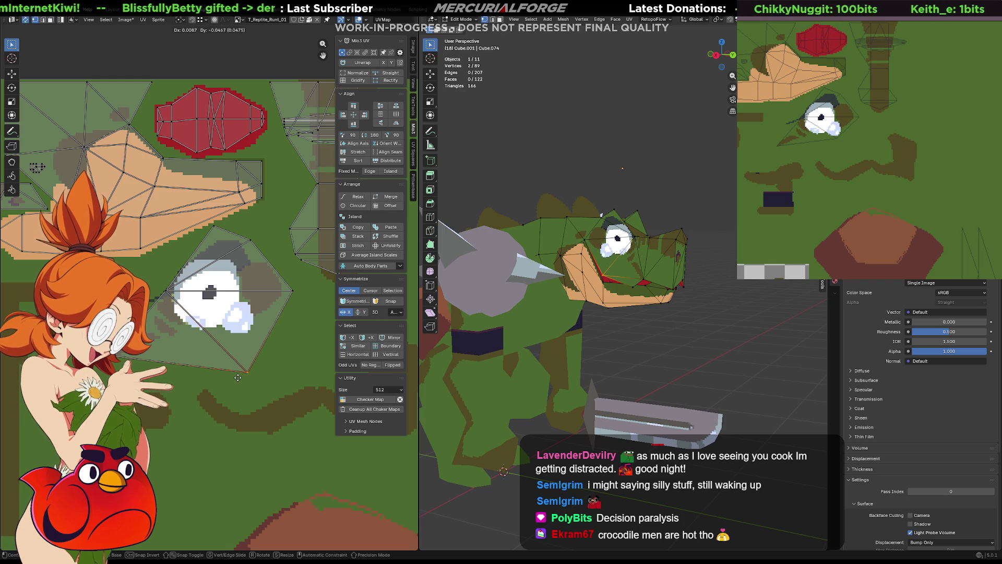
- Place the eye island, then undo back to the half-closed red-pupil eye and pan to the eye
{"action": "left_click", "coordinate": [231, 378]}
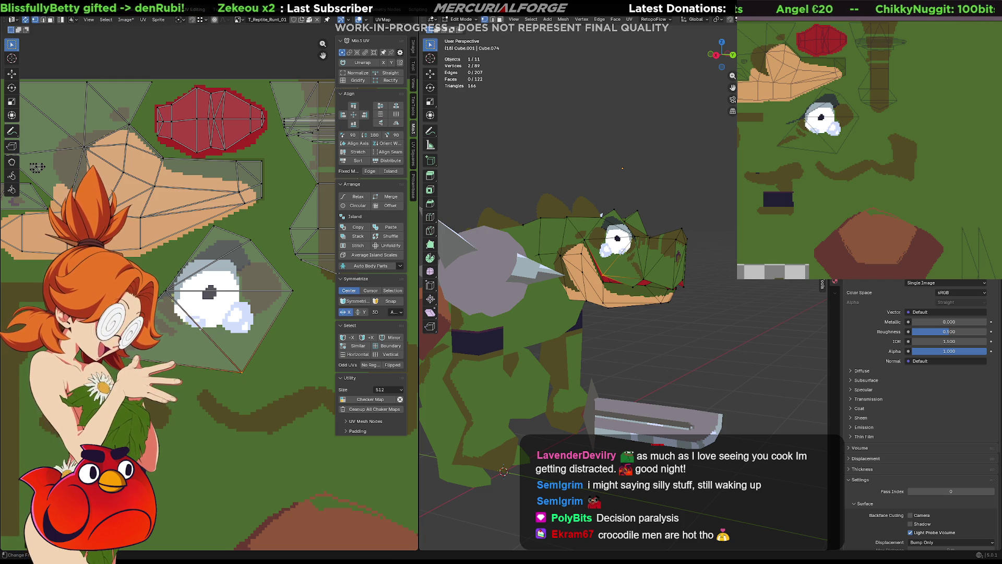
{"action": "key", "text": "ctrl+z"}
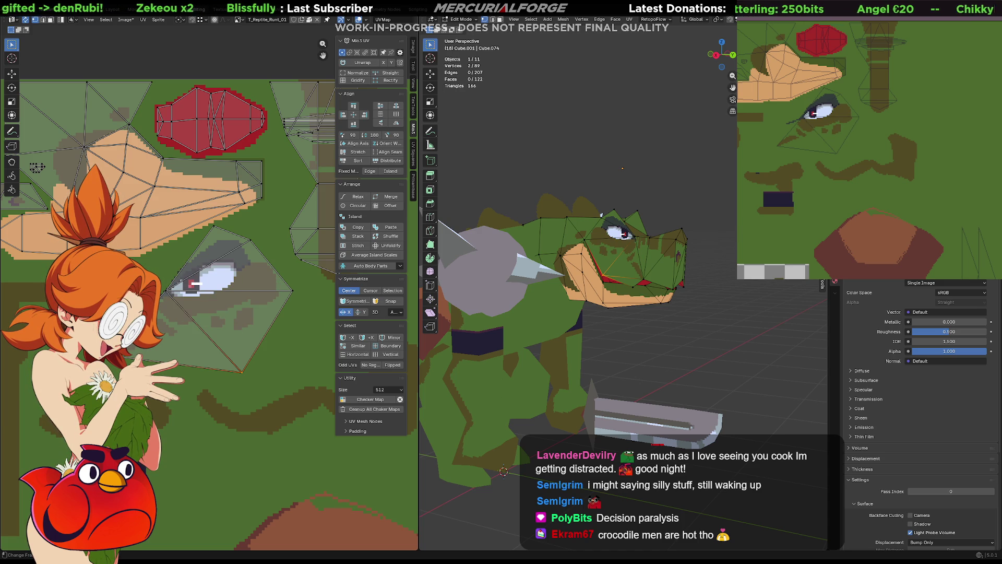
{"action": "scroll", "coordinate": [837, 124], "scroll_direction": "up", "scroll_amount": 3}
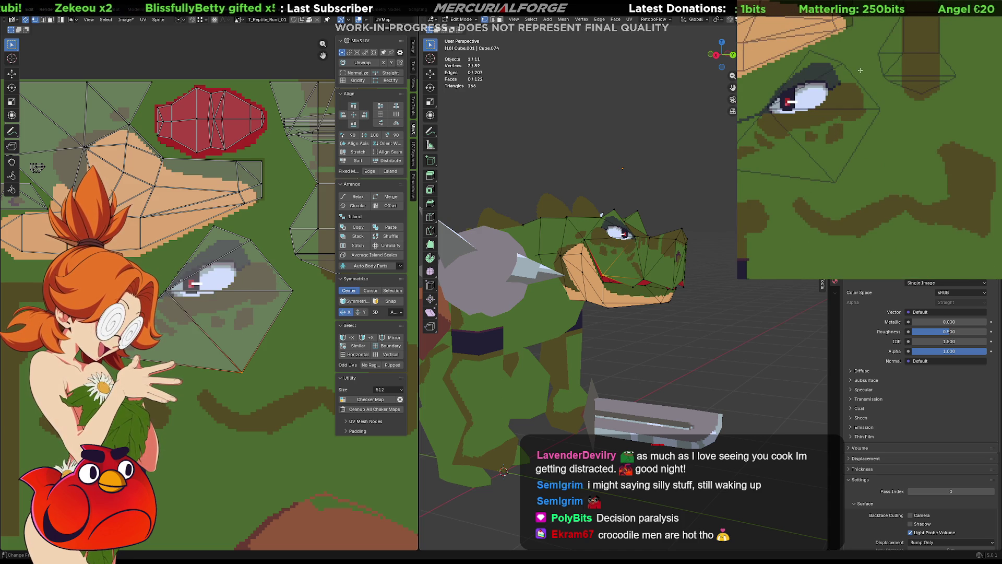
{"action": "scroll", "coordinate": [848, 99], "scroll_direction": "down", "scroll_amount": 1}
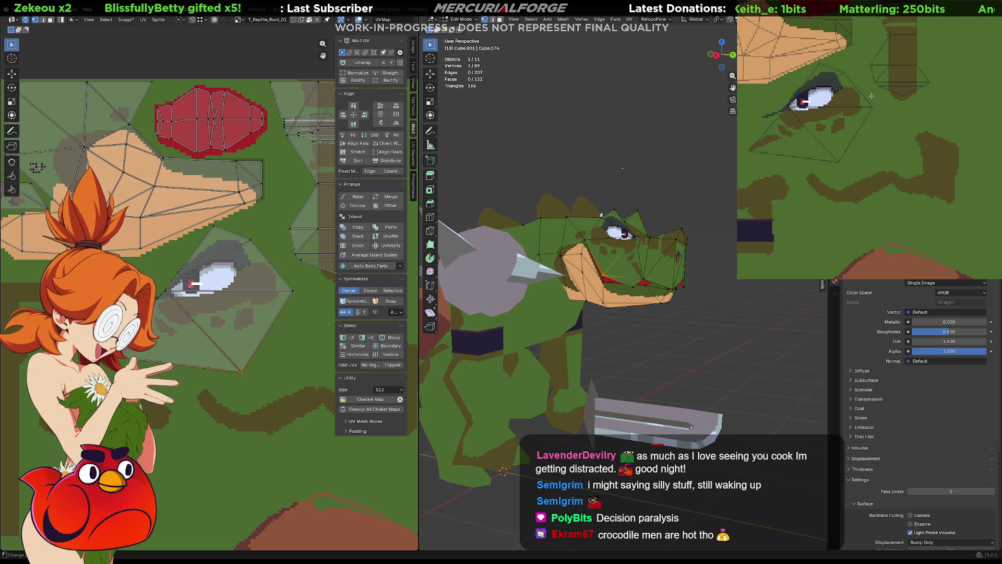
{"action": "middle_click_drag", "start_coordinate": [862, 90], "coordinate": [974, 105]}
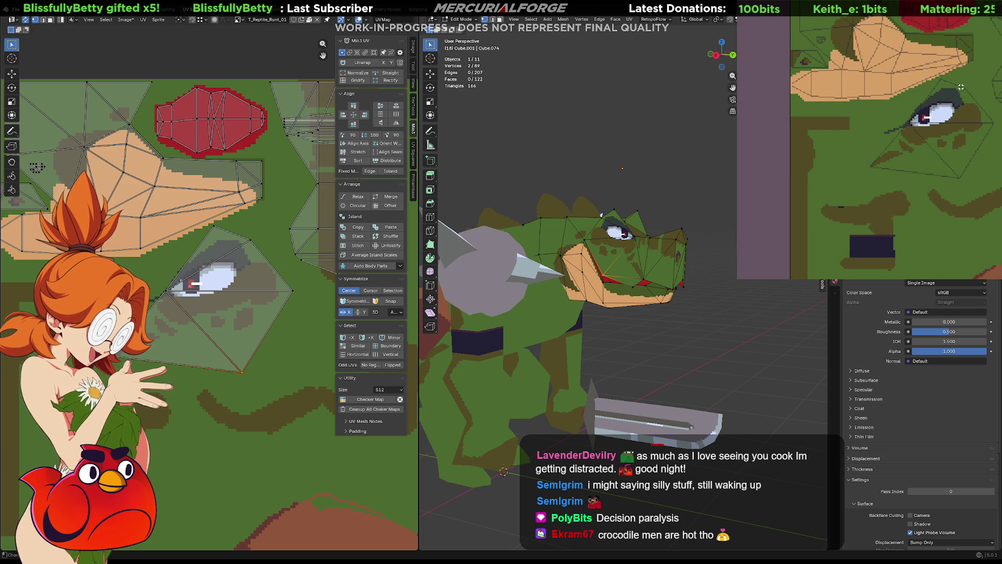
- Paint a white curved stroke around the eye, select its surrounding UV points and save the texture
{"action": "mouse_move", "coordinate": [958, 87]}
{"action": "left_mouse_down"}
{"action": "mouse_move", "coordinate": [949, 123]}
{"action": "mouse_move", "coordinate": [908, 130]}
{"action": "left_mouse_up"}
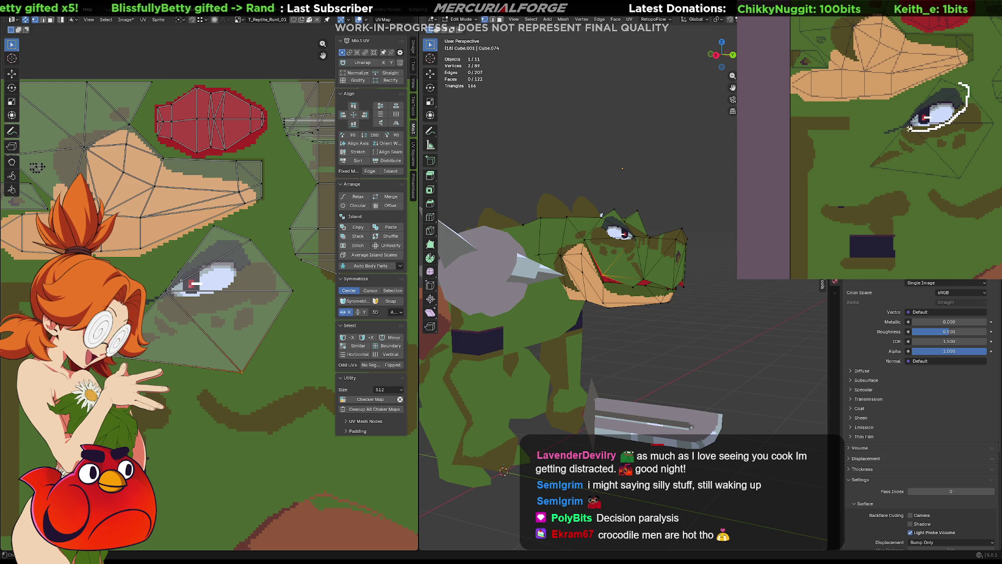
{"action": "left_click_drag", "start_coordinate": [966, 85], "coordinate": [954, 109]}
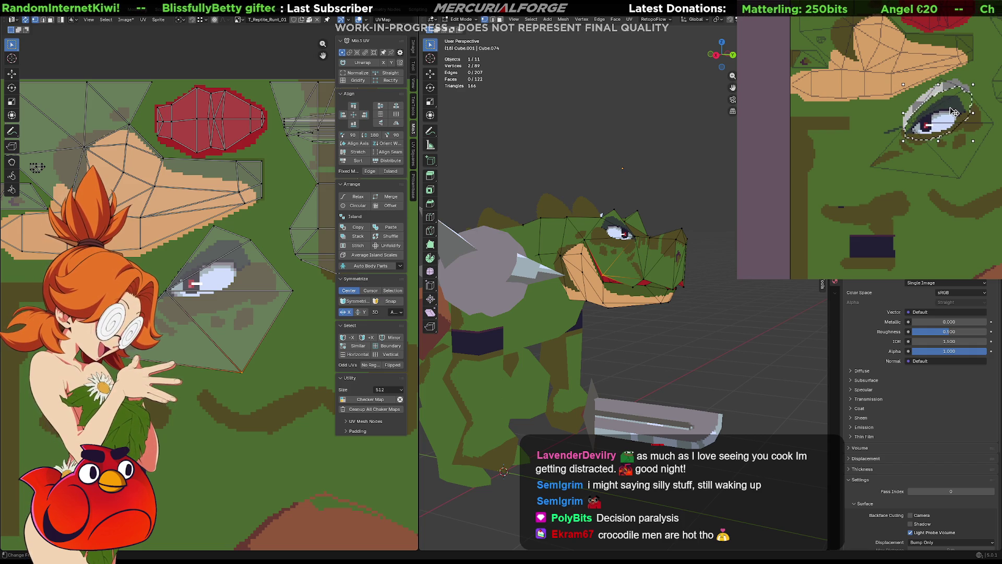
{"action": "key", "text": "ctrl+s"}
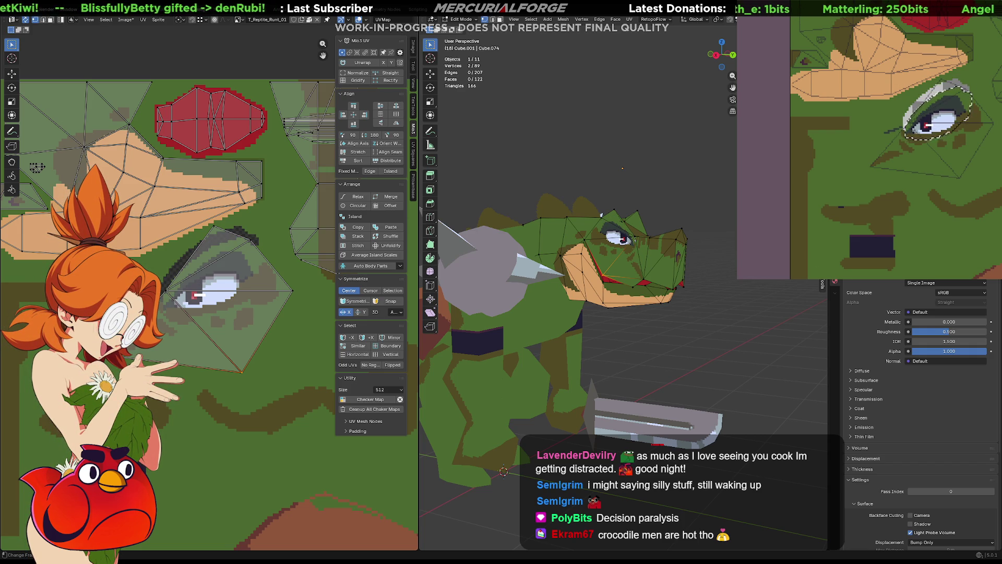
- Reload the large white cartoon eye and compare it against the narrow red eye through undo/redo
{"action": "key", "text": "alt+r"}
{"action": "key", "text": "ctrl+z"}
{"action": "key", "text": "ctrl+shift+z"}
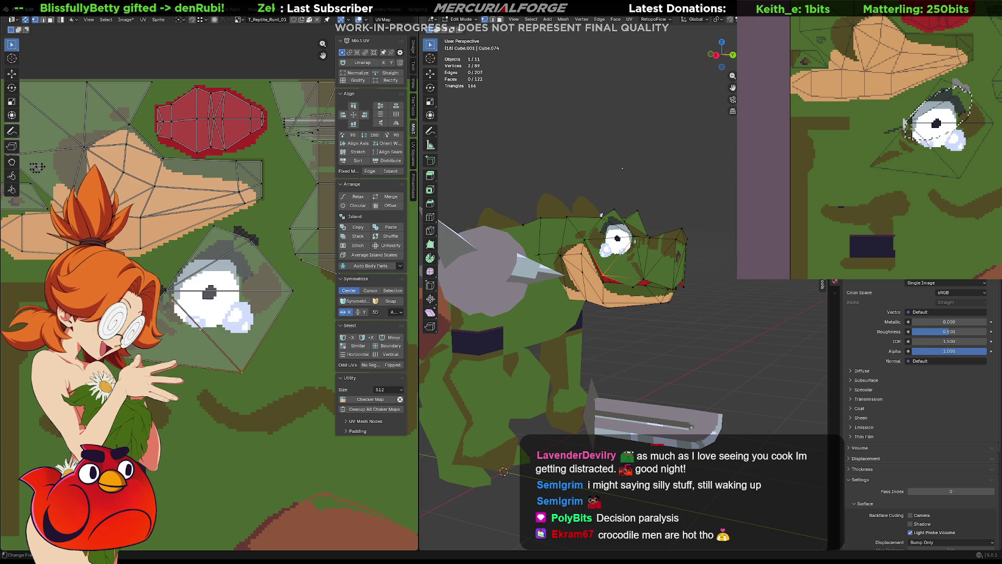
{"action": "key", "text": "ctrl+z"}
{"action": "key", "text": "ctrl+shift+z"}
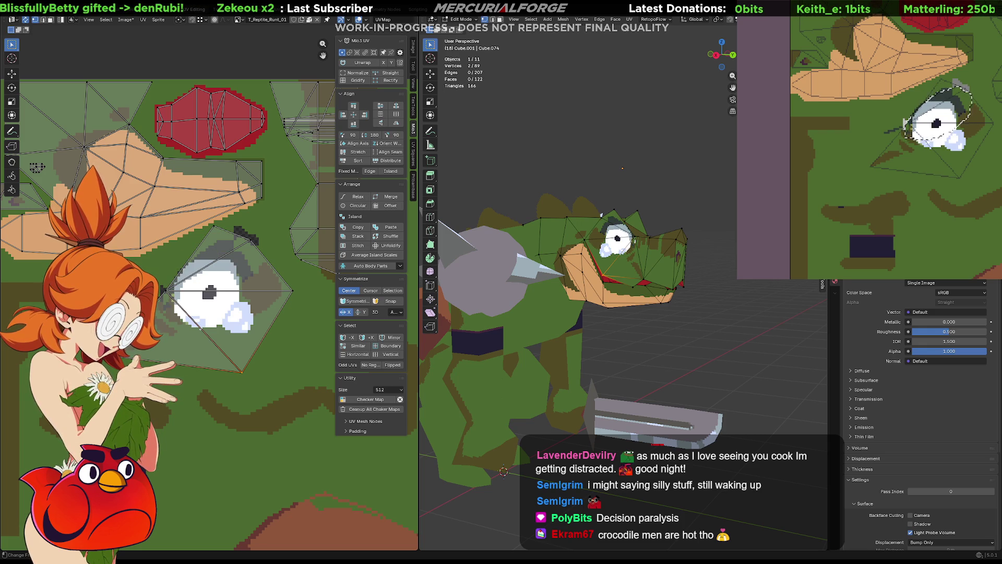
{"action": "key", "text": "ctrl+z"}
{"action": "key", "text": "ctrl+shift+z"}
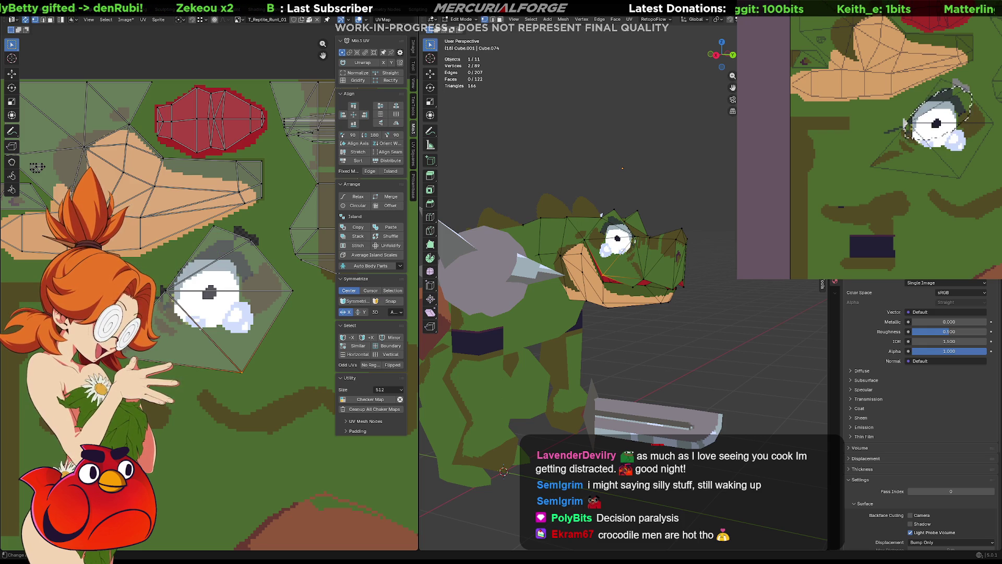
{"action": "key", "text": "ctrl+z"}
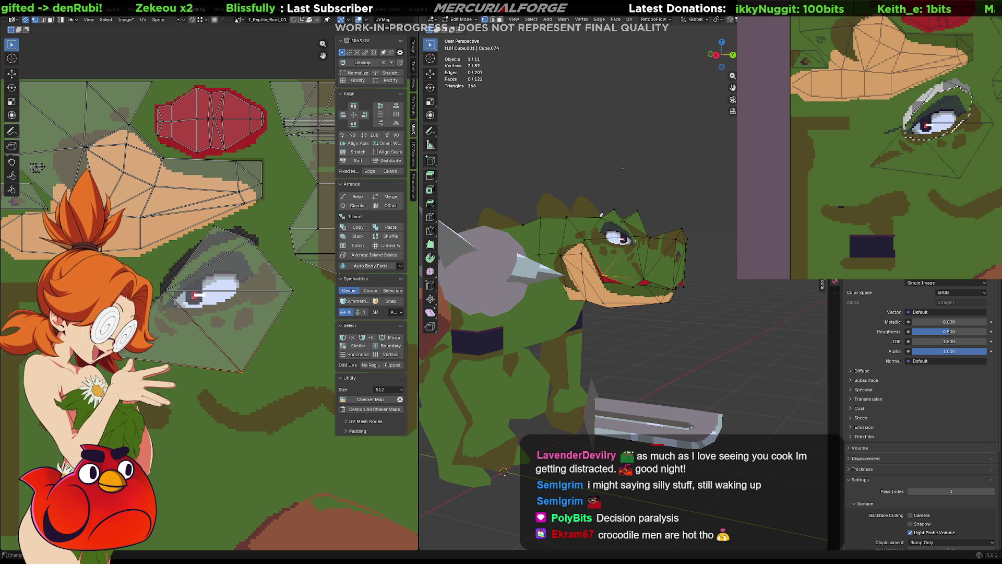
{"action": "key", "text": "ctrl+shift+z"}
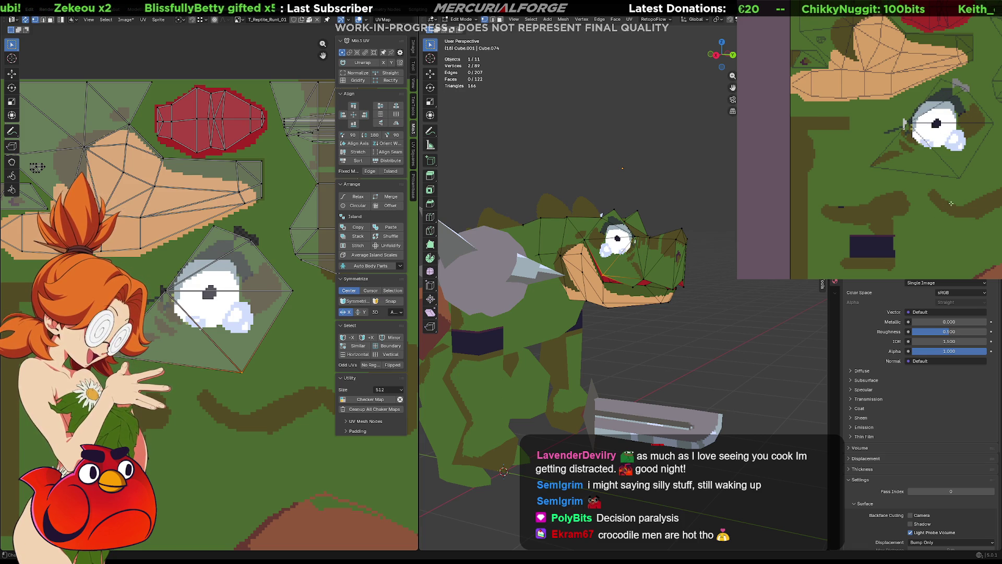
- Step through the grey-lid and half-closed eye versions, cancelling a stray brush resize
{"action": "key", "text": "ctrl+z"}
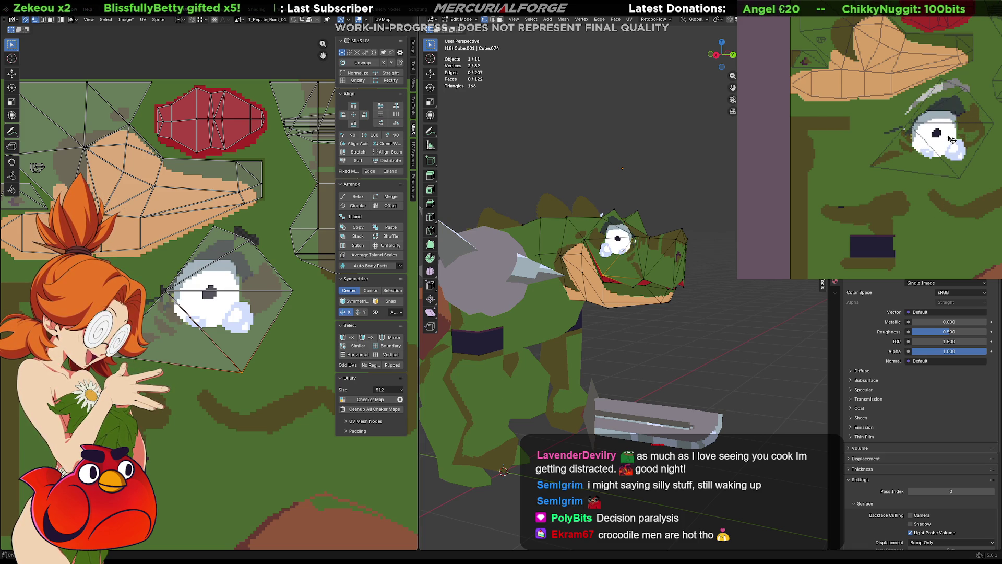
{"action": "key", "text": "ctrl+z"}
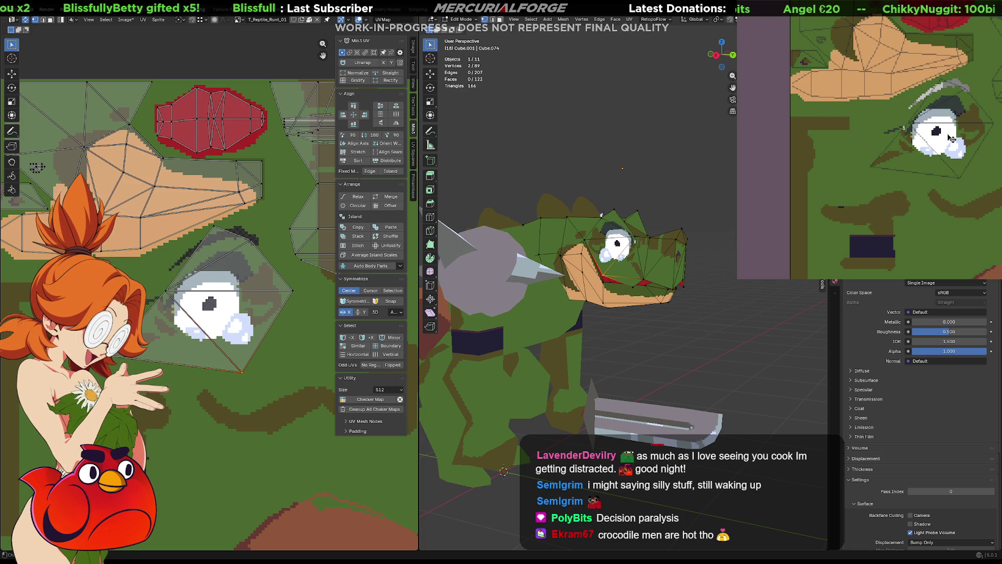
{"action": "key", "text": "ctrl+z"}
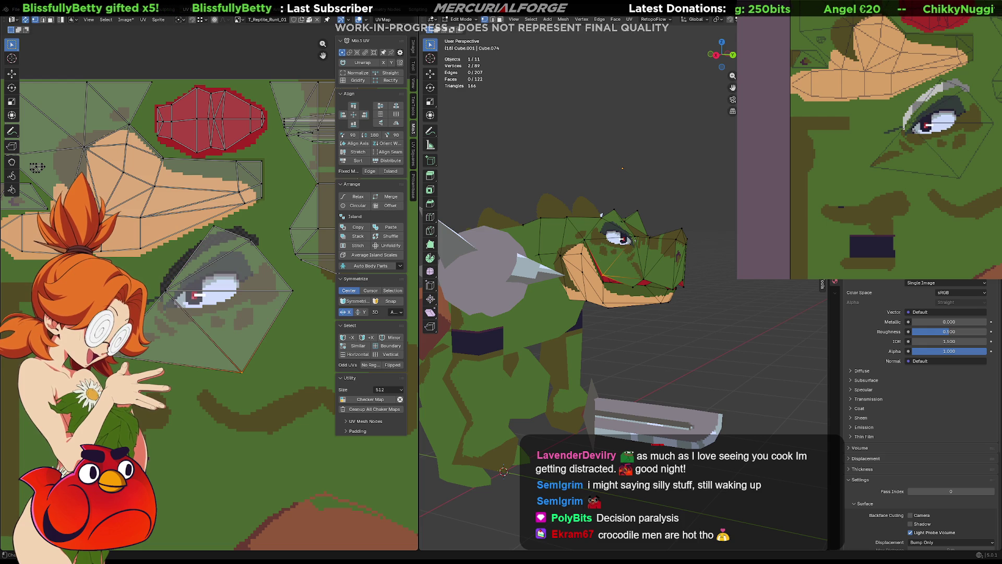
{"action": "key", "text": "ctrl+z"}
{"action": "key", "text": "ctrl+shift+z"}
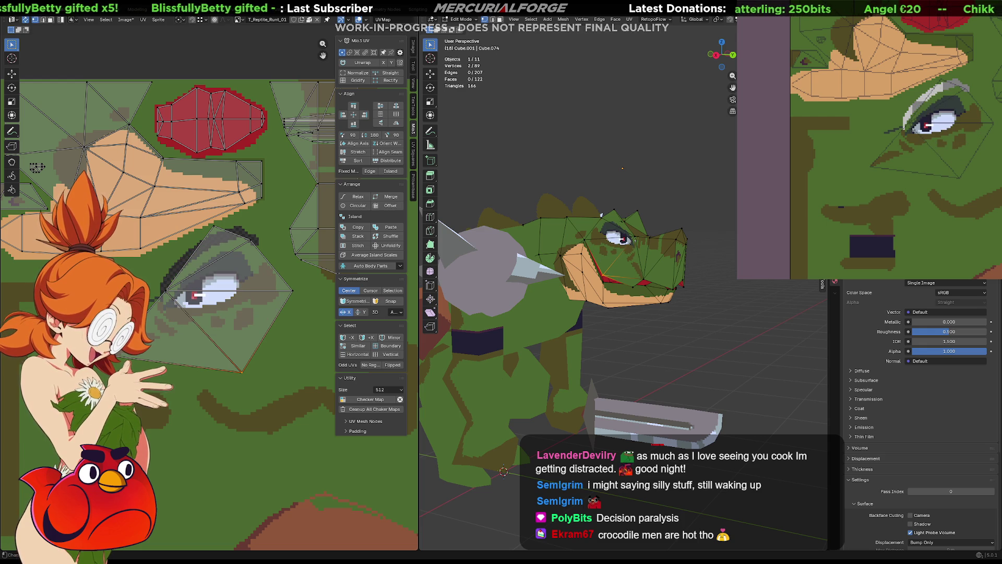
{"action": "key", "text": "Escape"}
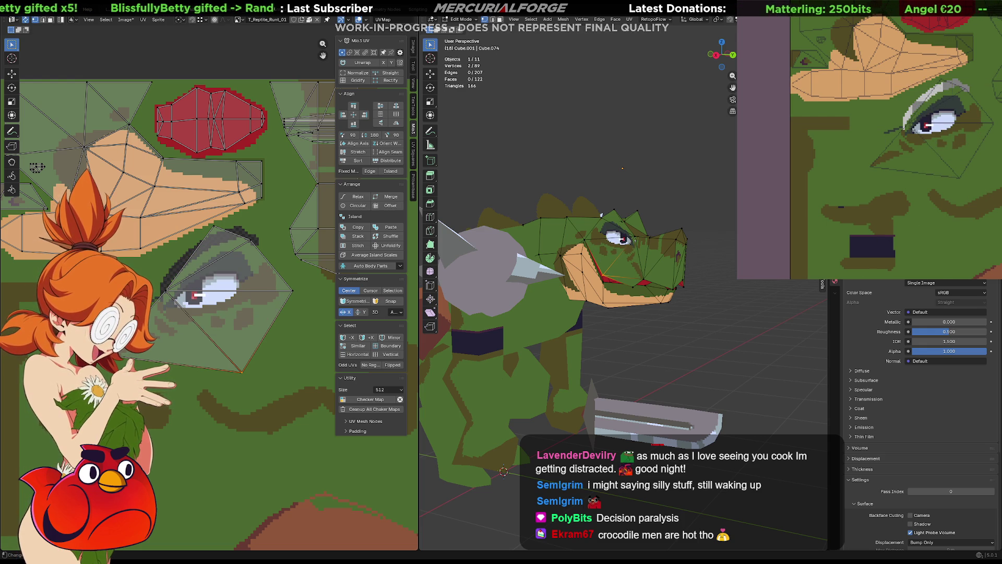
{"action": "key", "text": "ctrl+z"}
- Compare open and half-closed eyes and settle on the white eye with the dark grey lid
{"action": "key", "text": "ctrl+shift+z"}
{"action": "key", "text": "ctrl+z"}
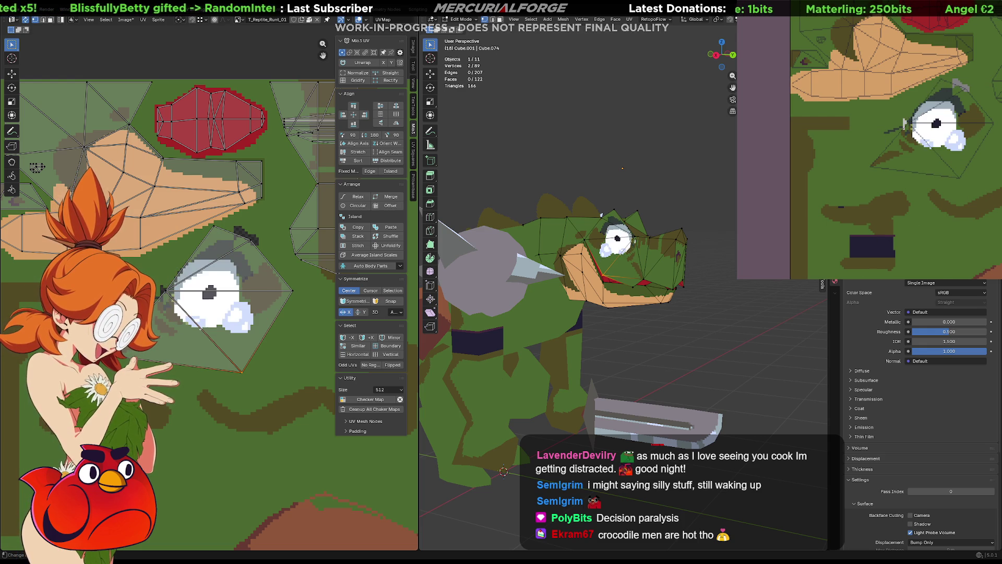
{"action": "key", "text": "ctrl+shift+z"}
{"action": "key", "text": "ctrl+z"}
{"action": "key", "text": "ctrl+shift+z"}
{"action": "key", "text": "ctrl+z"}
{"action": "key", "text": "ctrl+shift+z"}
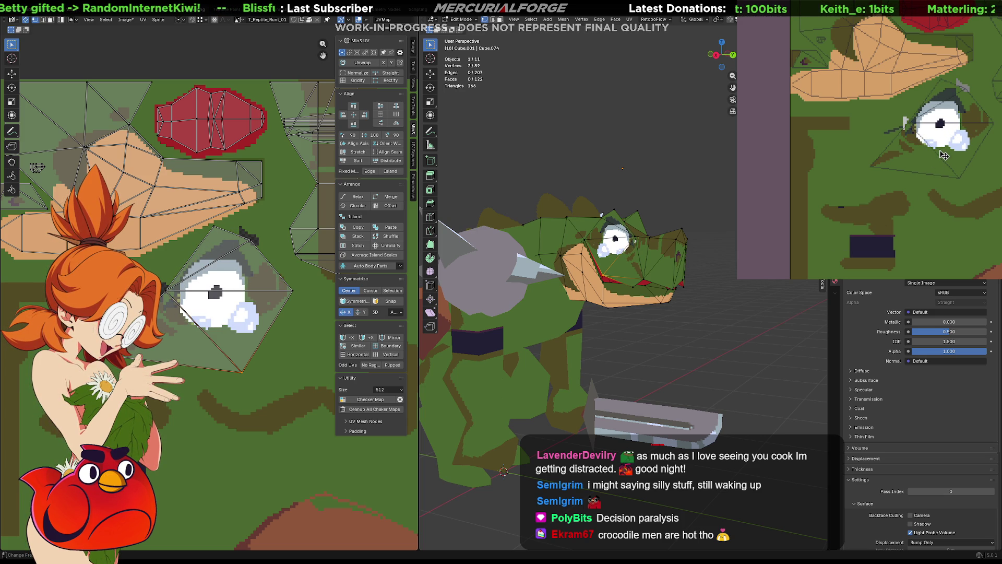
{"action": "key", "text": "ctrl+z"}
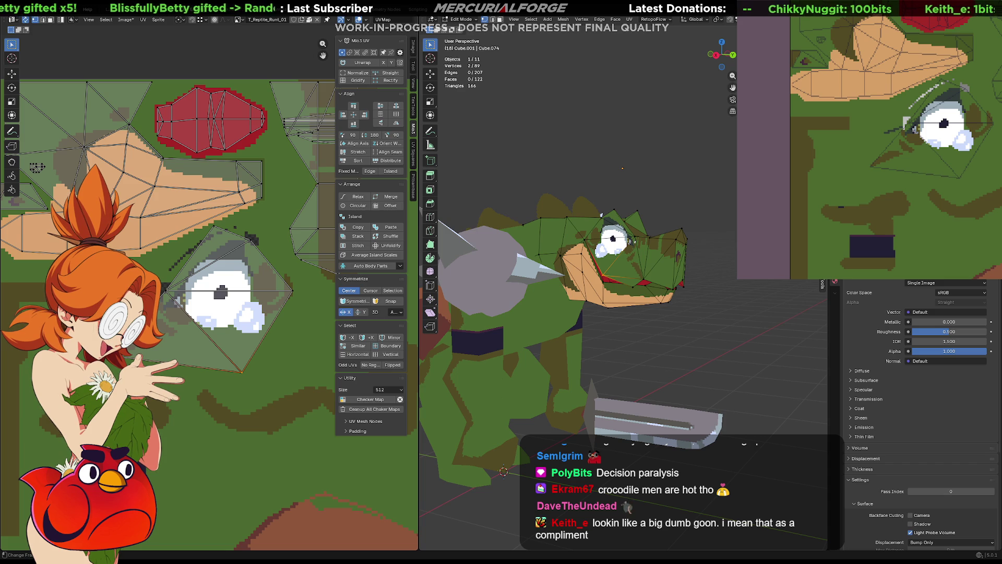
{"action": "scroll", "coordinate": [622, 168], "scroll_direction": "up", "scroll_amount": 3}
{"action": "scroll", "coordinate": [621, 180], "scroll_direction": "up", "scroll_amount": 2}
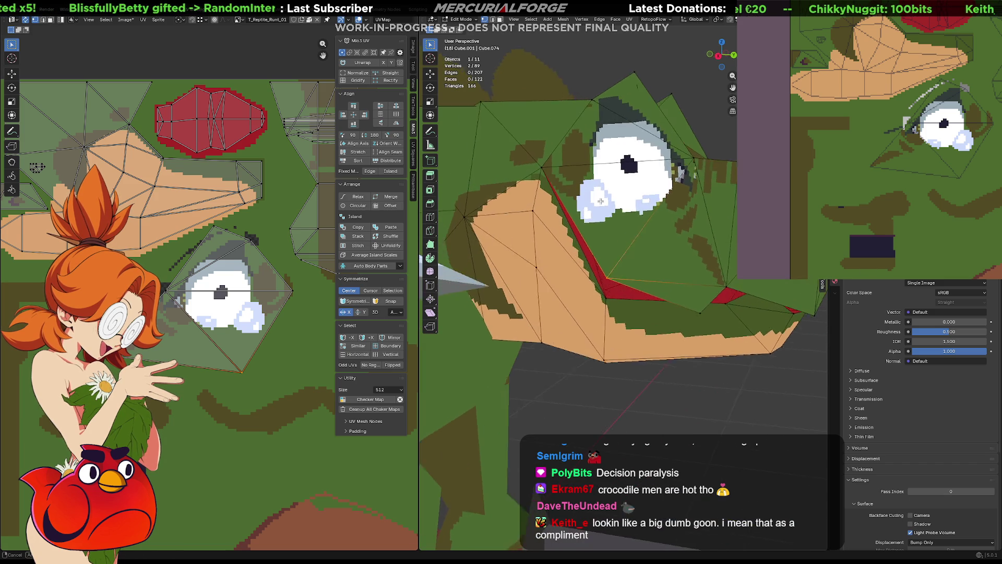
{"action": "scroll", "coordinate": [619, 194], "scroll_direction": "up", "scroll_amount": 2}
- Paint white and a grey patch below the eye so the white runs onto the cheek, checking both sides of the head
{"action": "middle_click_drag", "start_coordinate": [619, 196], "coordinate": [416, 219]}
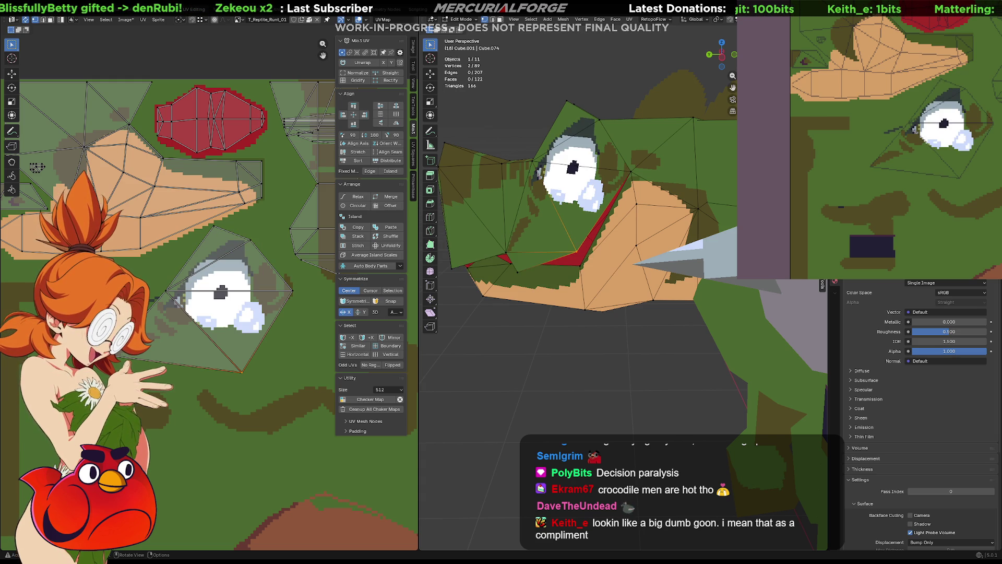
{"action": "middle_click_drag", "start_coordinate": [548, 313], "coordinate": [572, 334]}
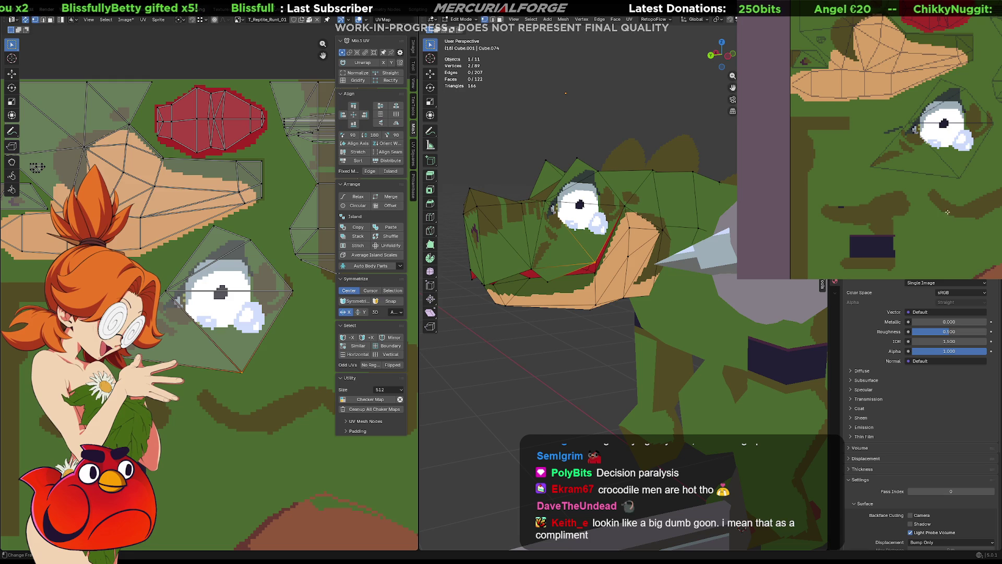
{"action": "middle_click_drag", "start_coordinate": [943, 208], "coordinate": [907, 214]}
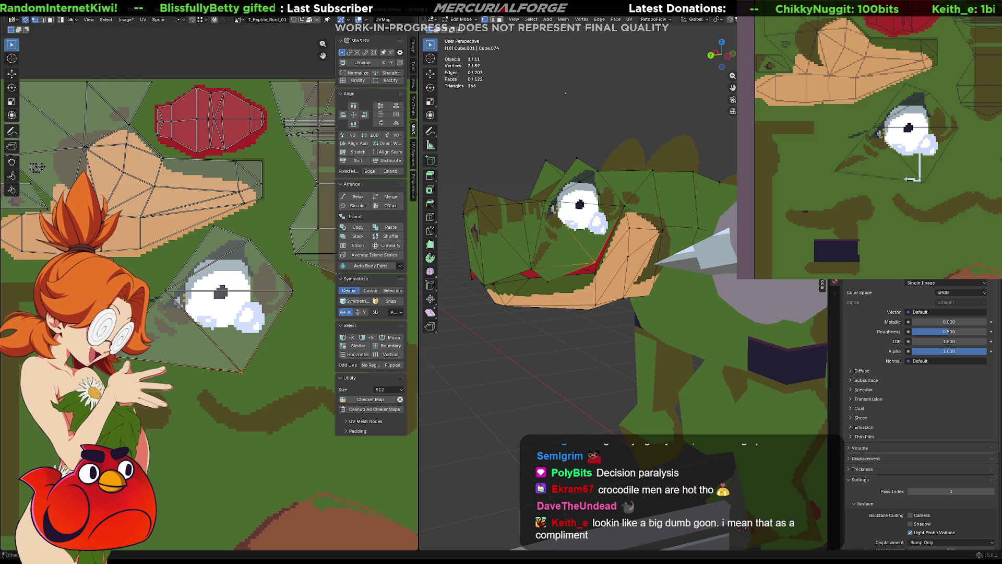
{"action": "mouse_move", "coordinate": [919, 180]}
{"action": "left_mouse_down"}
{"action": "mouse_move", "coordinate": [900, 153]}
{"action": "mouse_move", "coordinate": [902, 177]}
{"action": "left_mouse_up"}
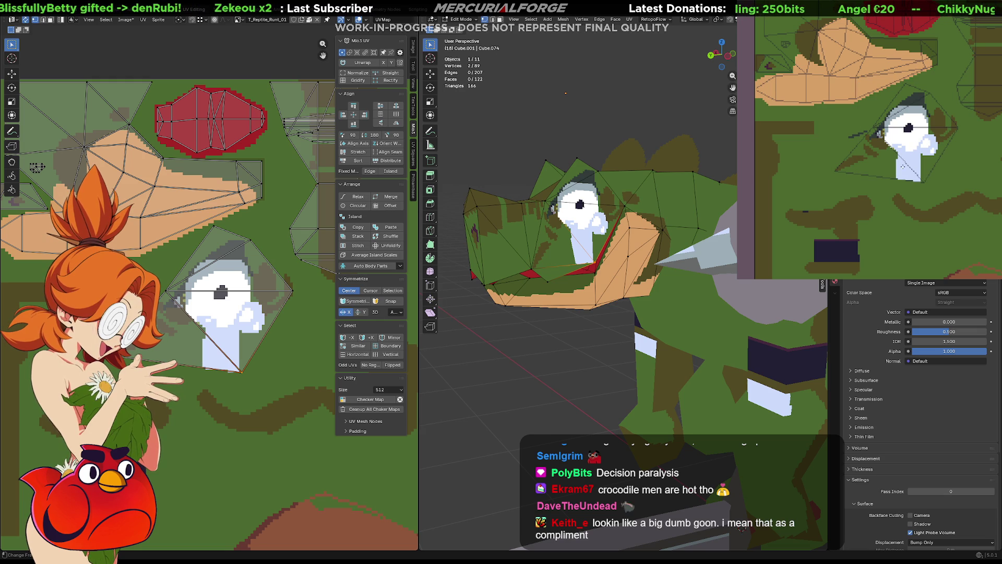
{"action": "left_click_drag", "start_coordinate": [902, 166], "coordinate": [901, 173]}
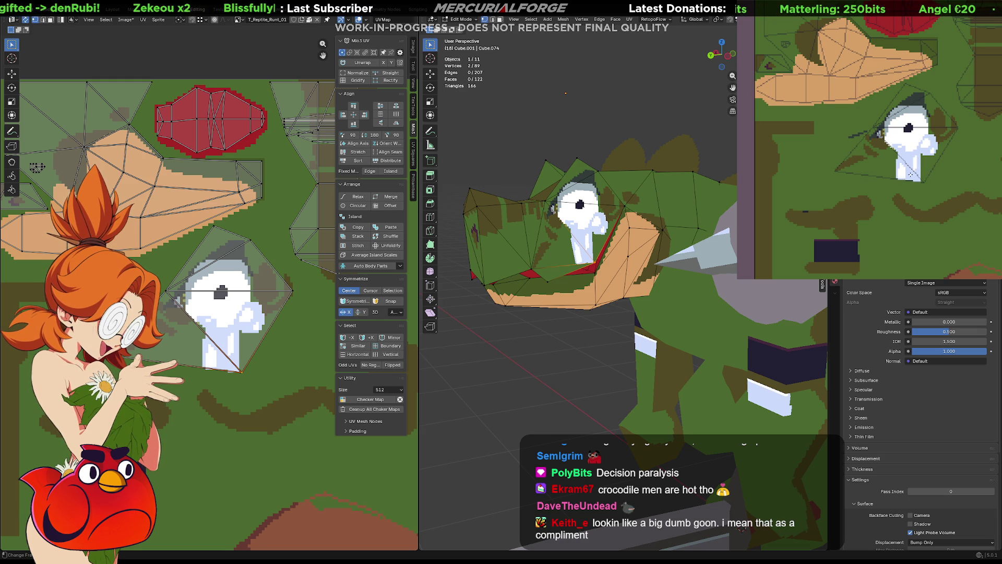
{"action": "middle_click_drag", "start_coordinate": [610, 259], "coordinate": [714, 264]}
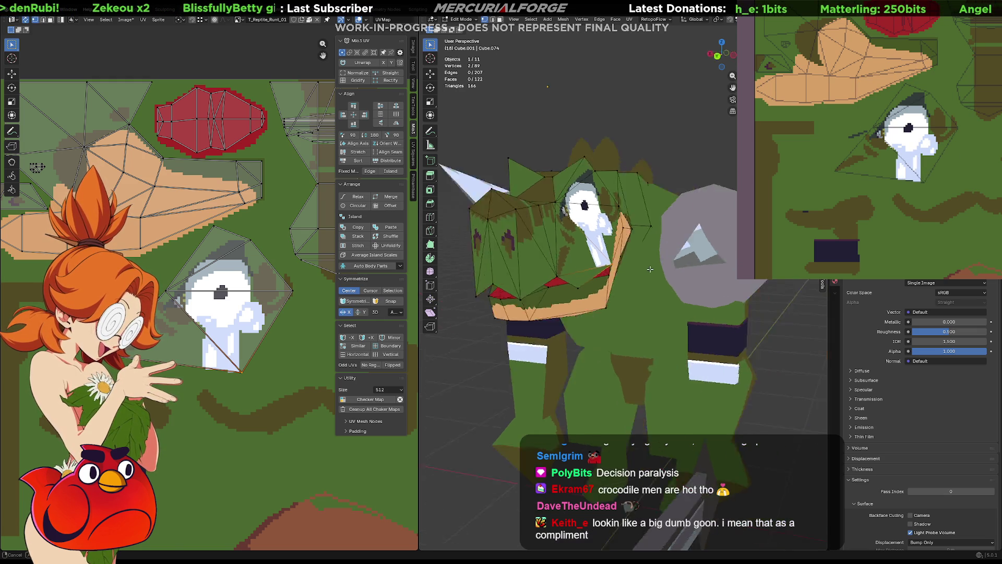
{"action": "scroll", "coordinate": [714, 266], "scroll_direction": "down", "scroll_amount": 3}
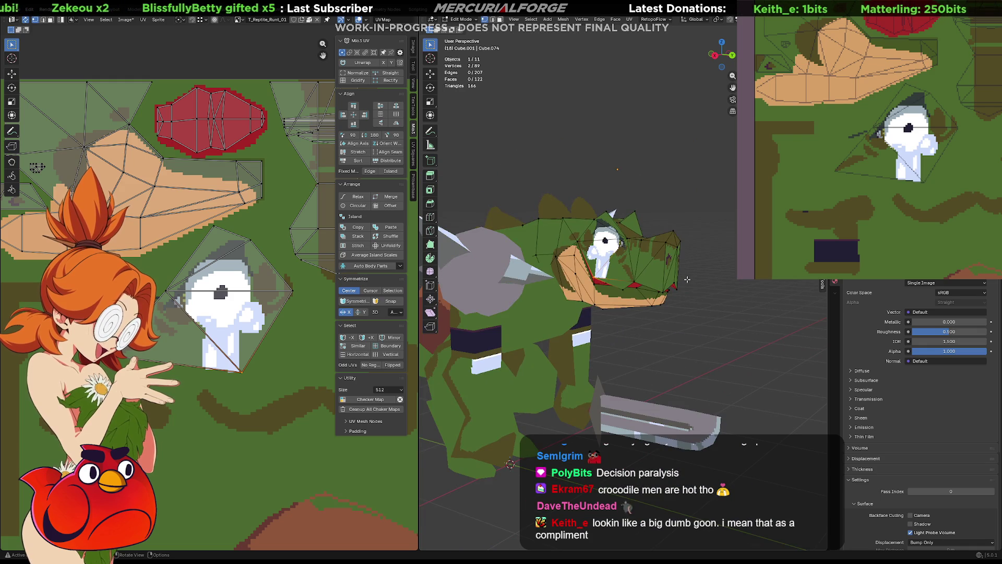
- Leave mesh editing to work on the lizard as a whole object
{"action": "key", "text": "Tab"}
{"action": "scroll", "coordinate": [687, 278], "scroll_direction": "down", "scroll_amount": 1}
{"action": "scroll", "coordinate": [686, 278], "scroll_direction": "down", "scroll_amount": 1}
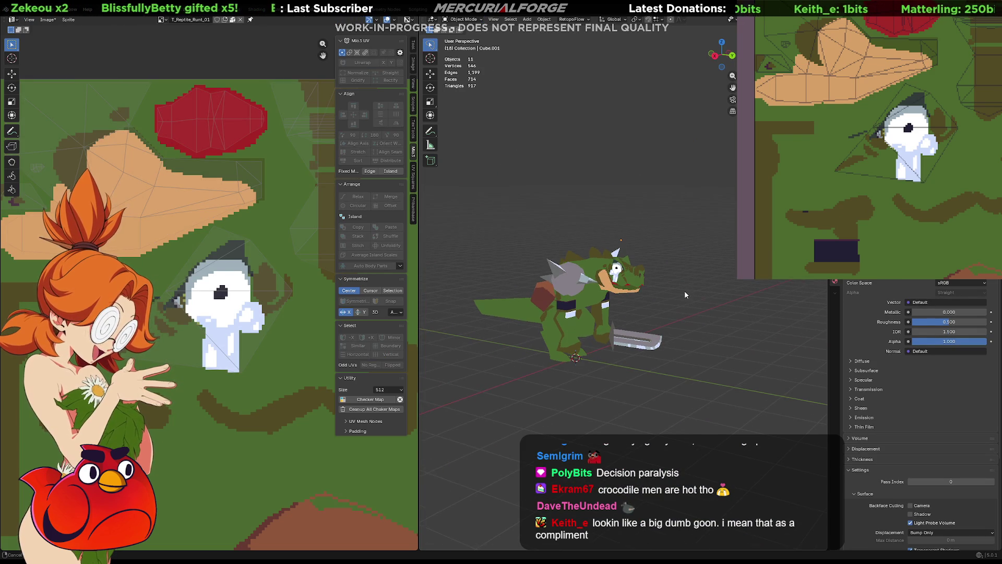
{"action": "scroll", "coordinate": [681, 289], "scroll_direction": "up", "scroll_amount": 1}
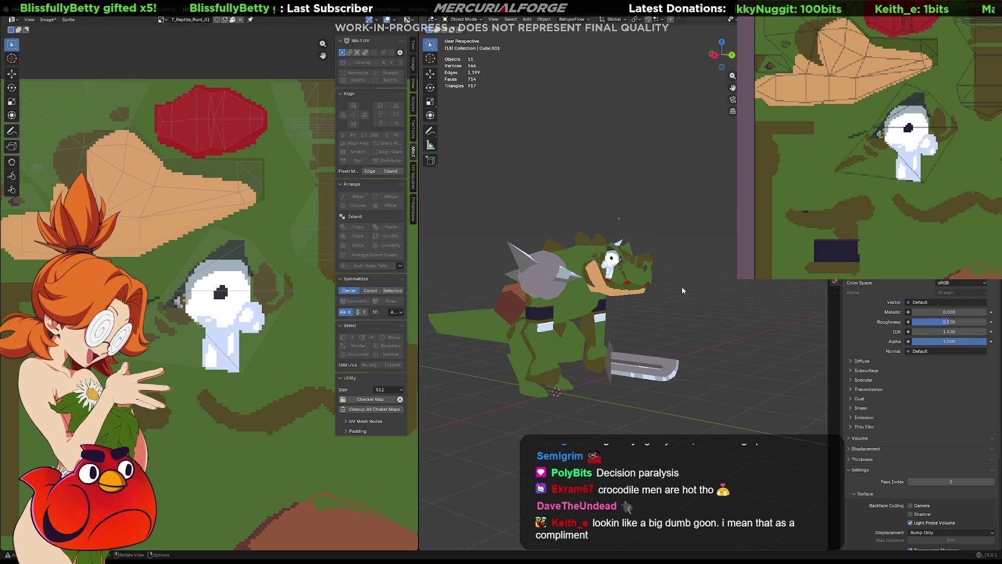
{"action": "scroll", "coordinate": [682, 287], "scroll_direction": "up", "scroll_amount": 2}
{"action": "scroll", "coordinate": [674, 235], "scroll_direction": "up", "scroll_amount": 1}
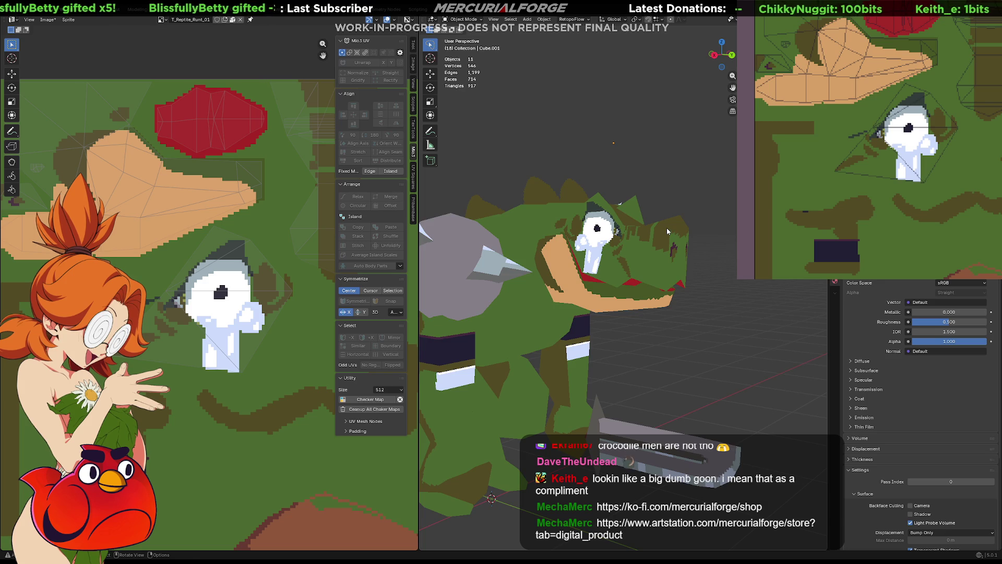
{"action": "scroll", "coordinate": [667, 228], "scroll_direction": "up", "scroll_amount": 1}
{"action": "scroll", "coordinate": [637, 238], "scroll_direction": "up", "scroll_amount": 1}
{"action": "scroll", "coordinate": [656, 265], "scroll_direction": "up", "scroll_amount": 1}
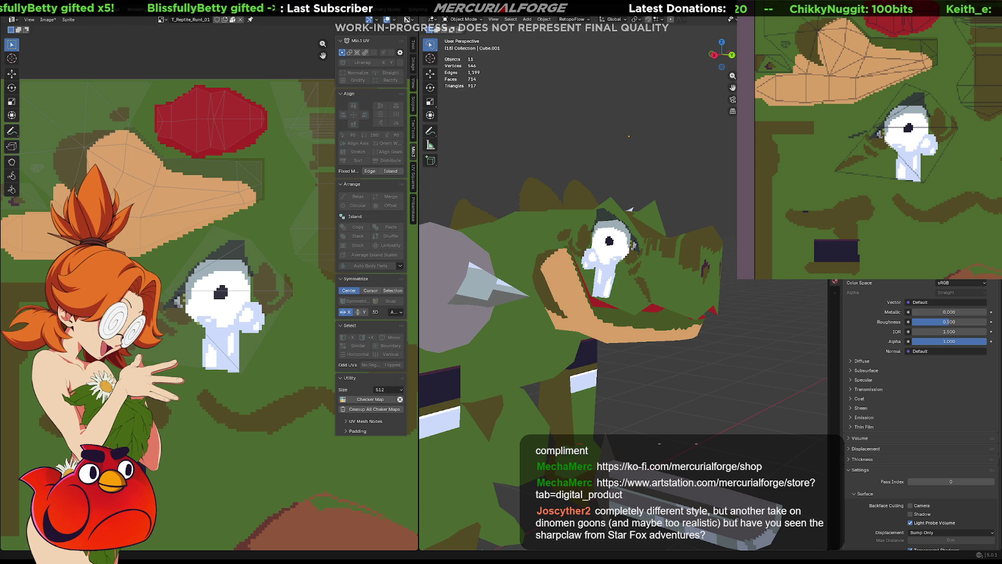
- Switch to the sharpclaw search and preview the SFA Height Chart, CloudRunner Fortress video, BribeClaw model and Sharpclaw GIFs
{"action": "key", "text": "alt+Tab"}
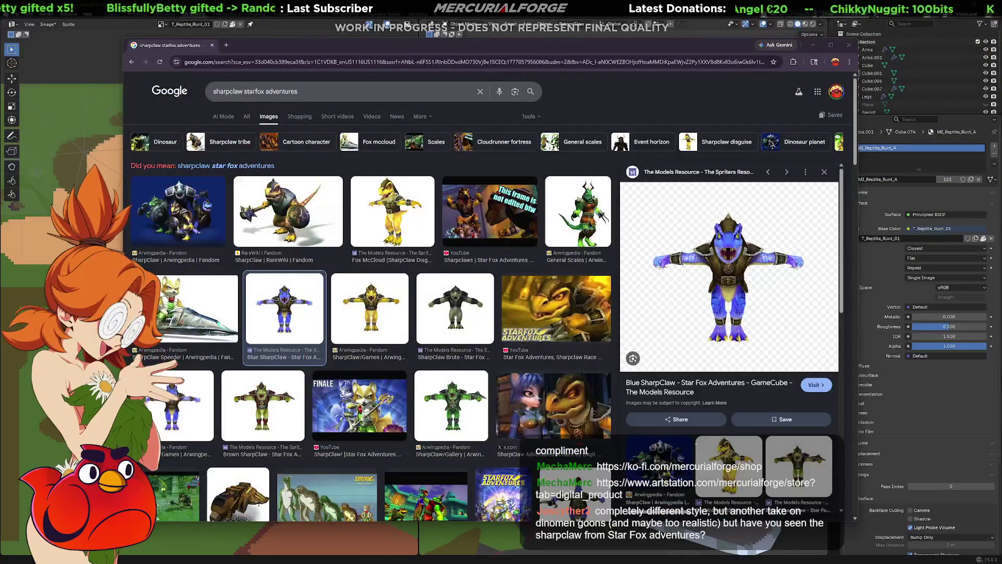
{"action": "scroll", "coordinate": [447, 333], "scroll_direction": "down", "scroll_amount": 3}
{"action": "scroll", "coordinate": [376, 298], "scroll_direction": "down", "scroll_amount": 3}
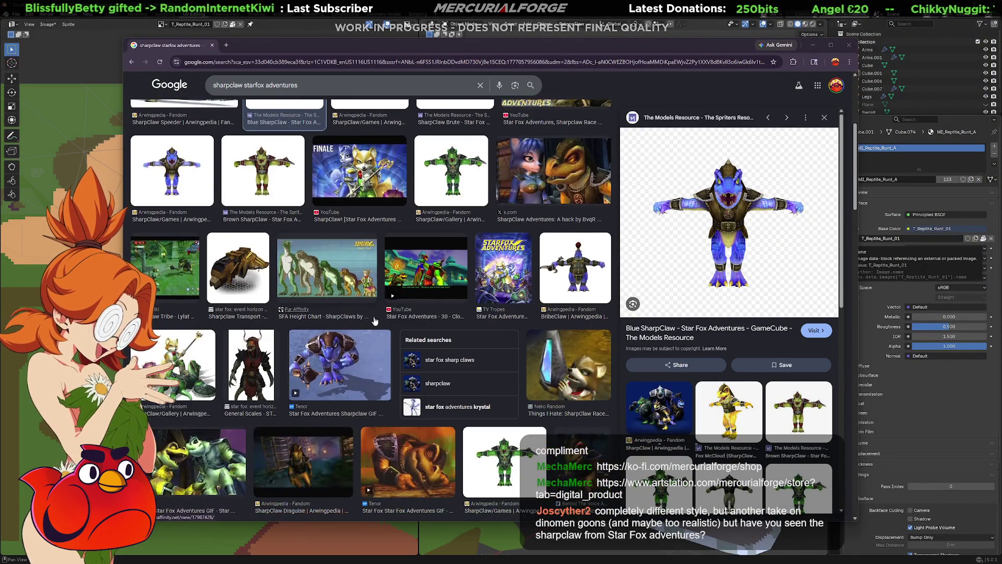
{"action": "left_click", "coordinate": [330, 276]}
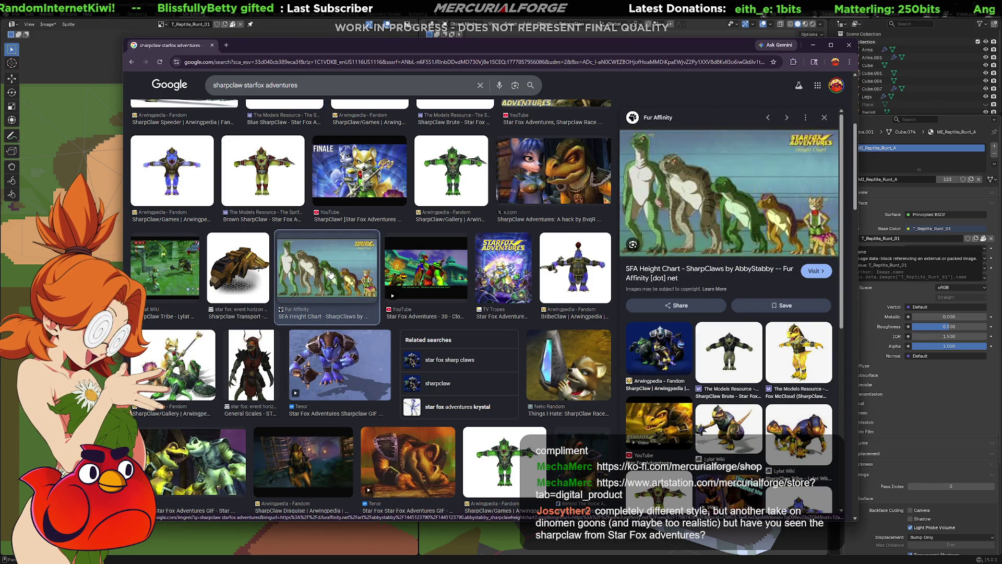
{"action": "left_click", "coordinate": [430, 268]}
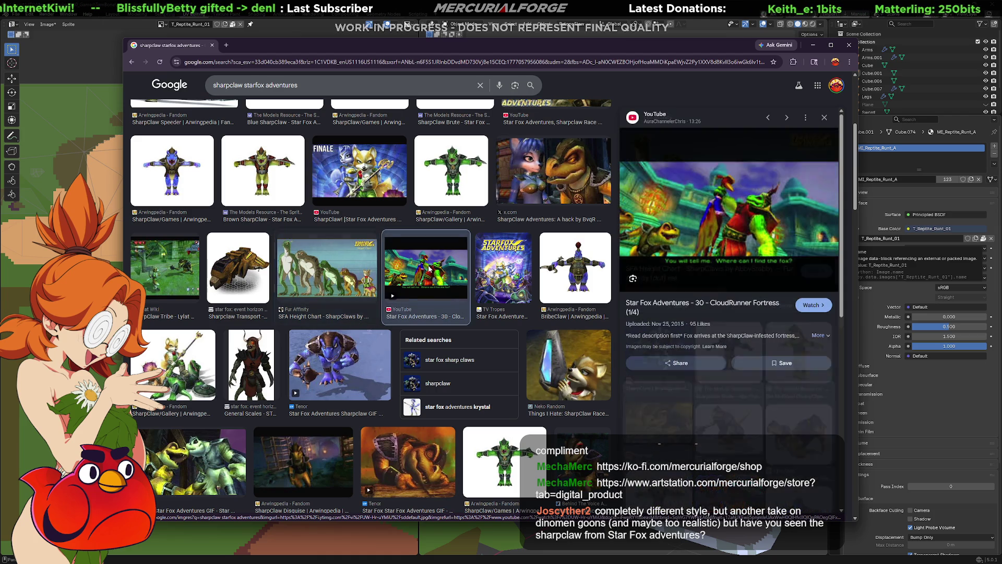
{"action": "left_click", "coordinate": [589, 278]}
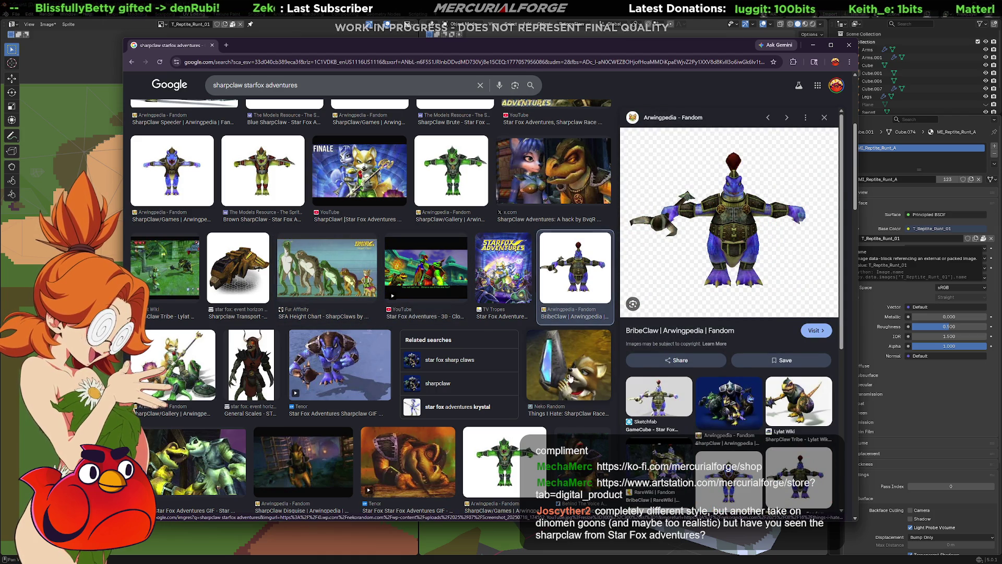
{"action": "left_click", "coordinate": [326, 367]}
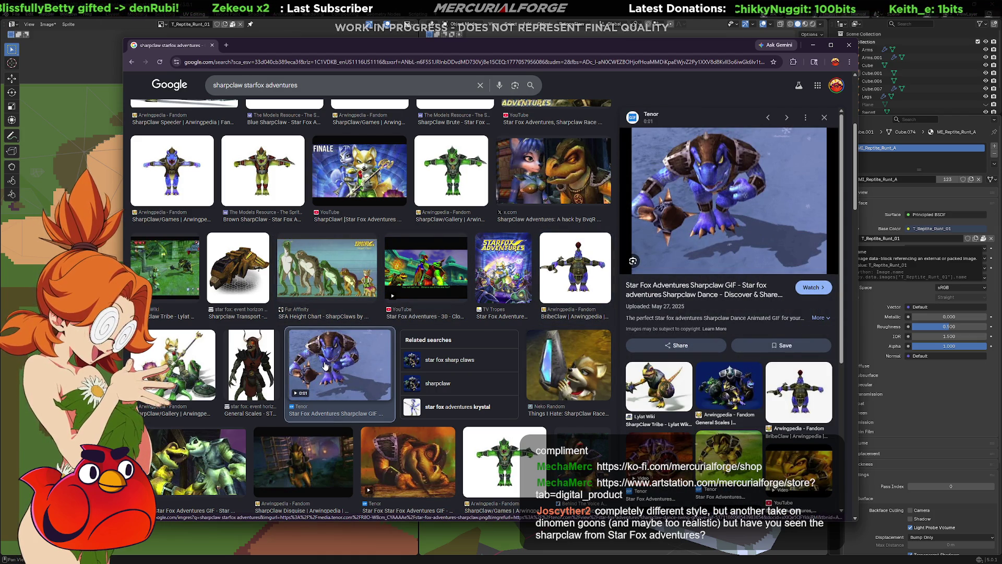
{"action": "left_click", "coordinate": [406, 466]}
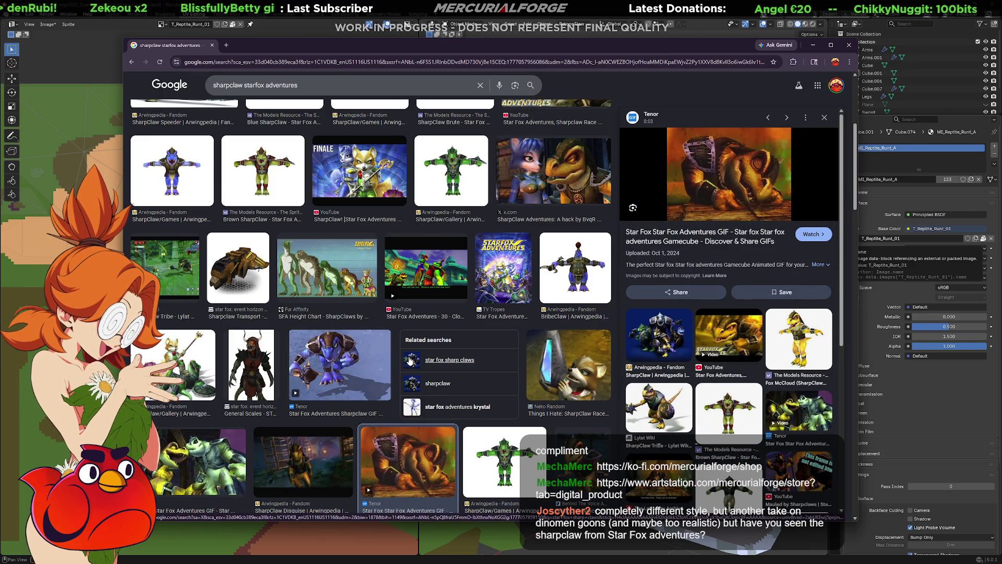
{"action": "scroll", "coordinate": [410, 360], "scroll_direction": "down", "scroll_amount": 2}
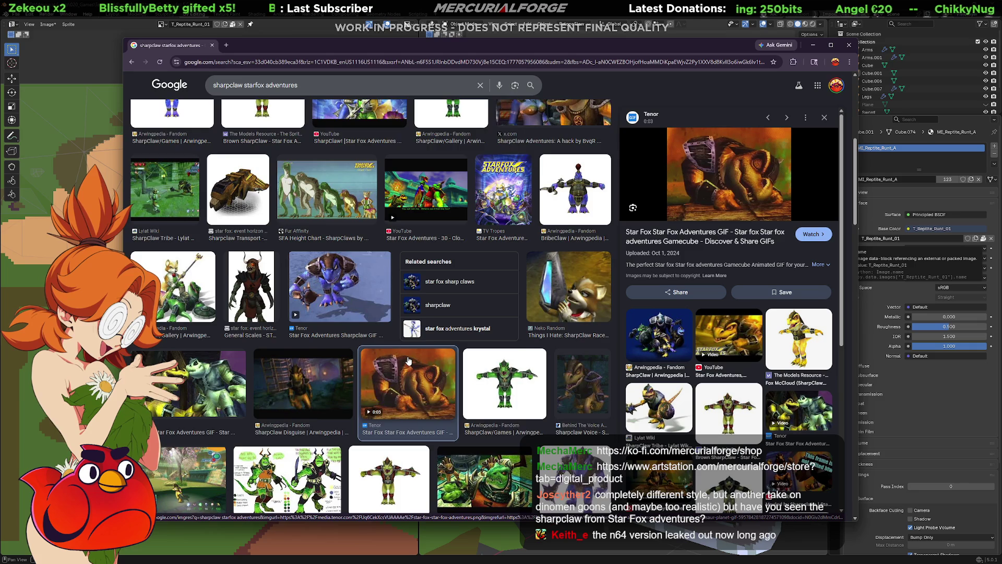
{"action": "scroll", "coordinate": [409, 361], "scroll_direction": "down", "scroll_amount": 1}
{"action": "scroll", "coordinate": [373, 358], "scroll_direction": "down", "scroll_amount": 1}
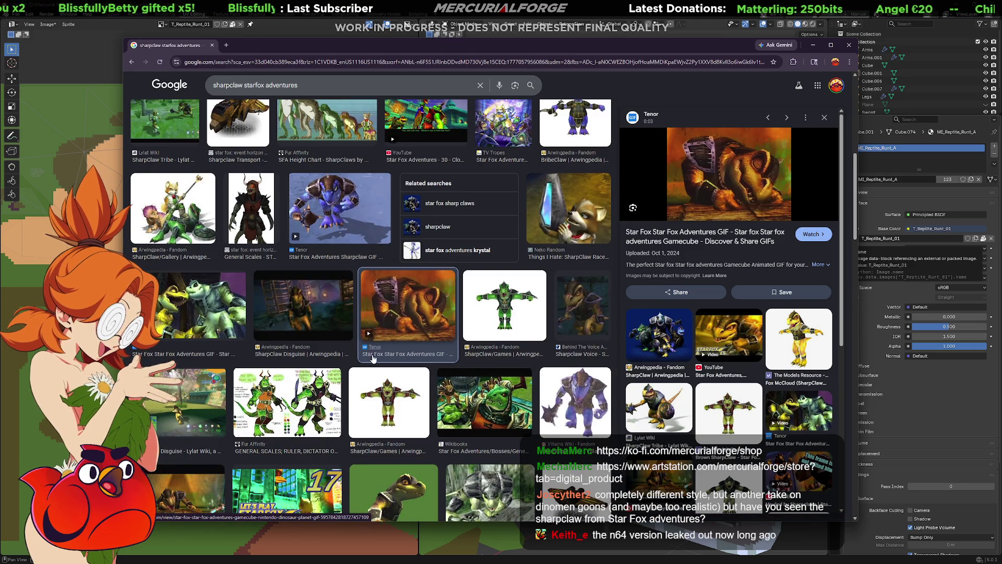
{"action": "scroll", "coordinate": [373, 358], "scroll_direction": "down", "scroll_amount": 1}
- Preview the General Scales, Part #18 video, SharpClaw Tribe, review image and dark Star Fox Adventures GIF
{"action": "left_click", "coordinate": [487, 373]}
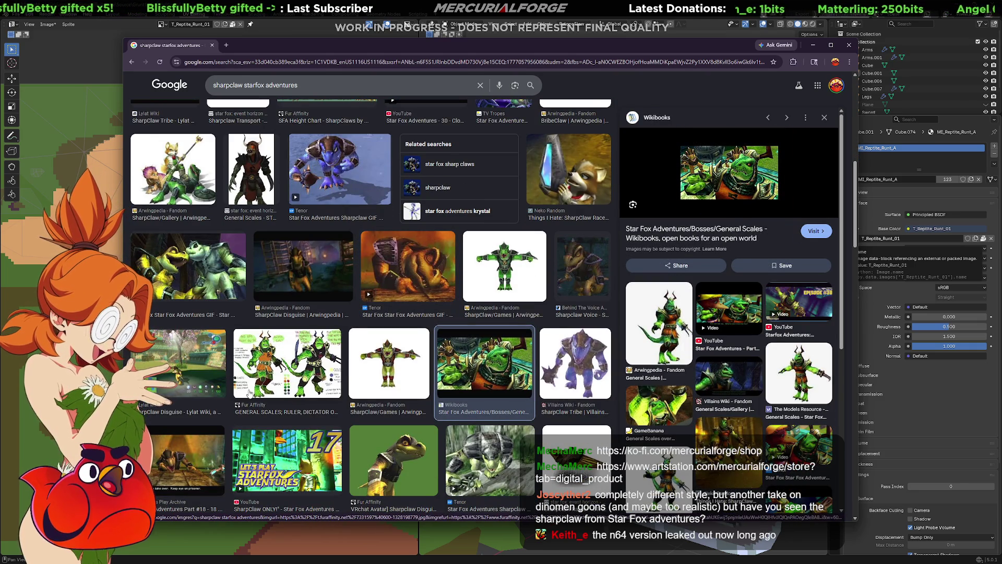
{"action": "left_click", "coordinate": [198, 460]}
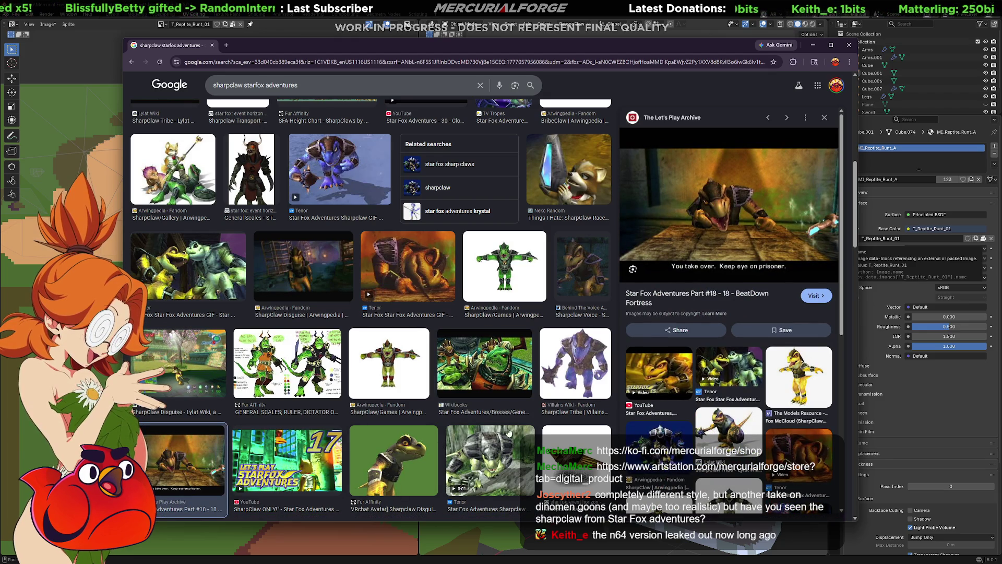
{"action": "left_click", "coordinate": [565, 368]}
{"action": "scroll", "coordinate": [470, 375], "scroll_direction": "down", "scroll_amount": 3}
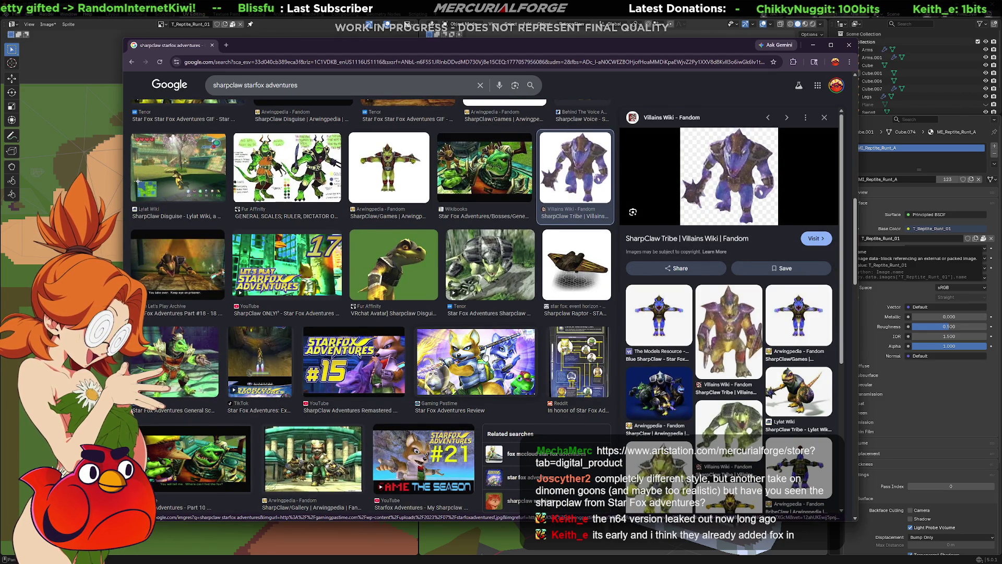
{"action": "left_click", "coordinate": [486, 357]}
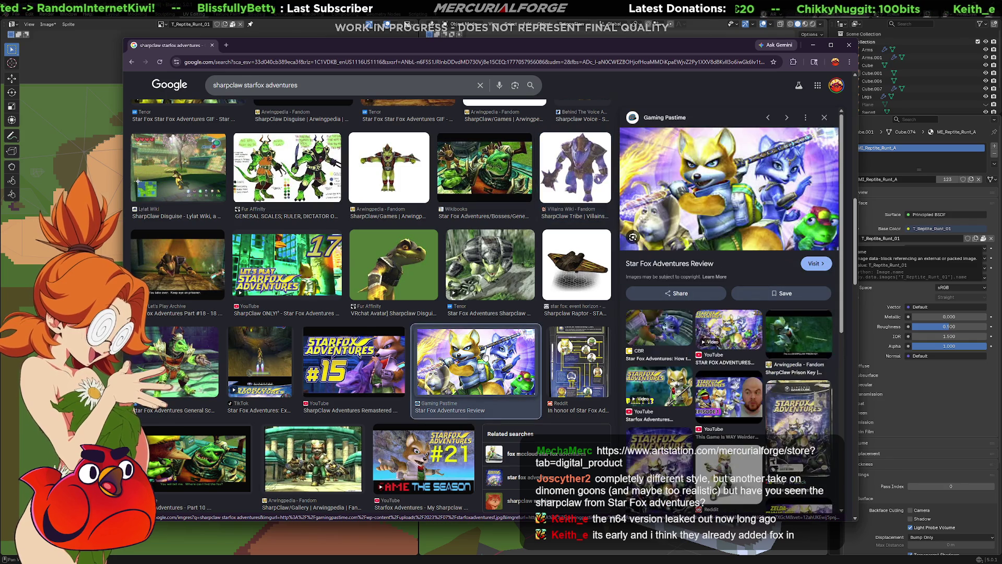
{"action": "scroll", "coordinate": [306, 391], "scroll_direction": "down", "scroll_amount": 2}
{"action": "scroll", "coordinate": [305, 391], "scroll_direction": "down", "scroll_amount": 2}
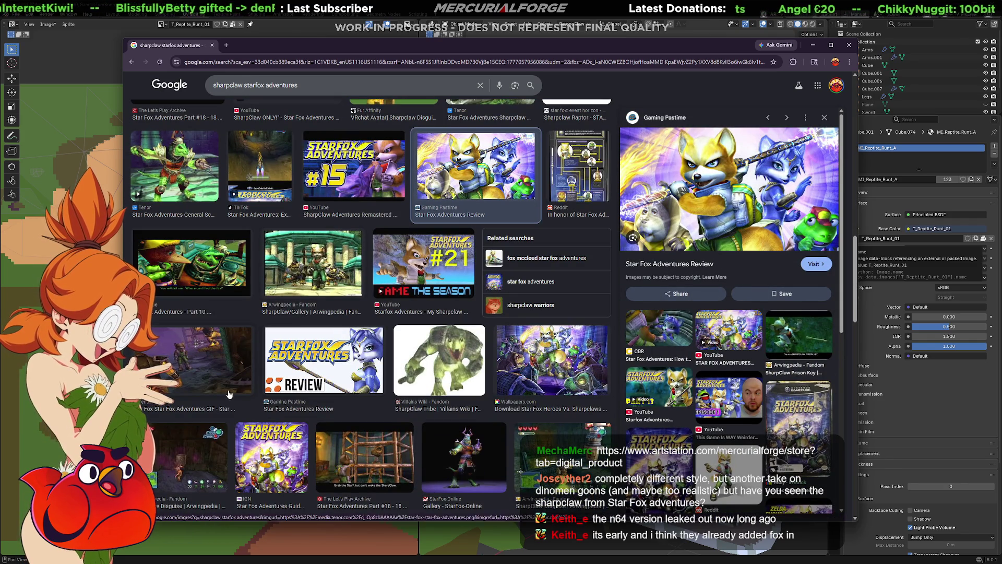
{"action": "left_click", "coordinate": [215, 354]}
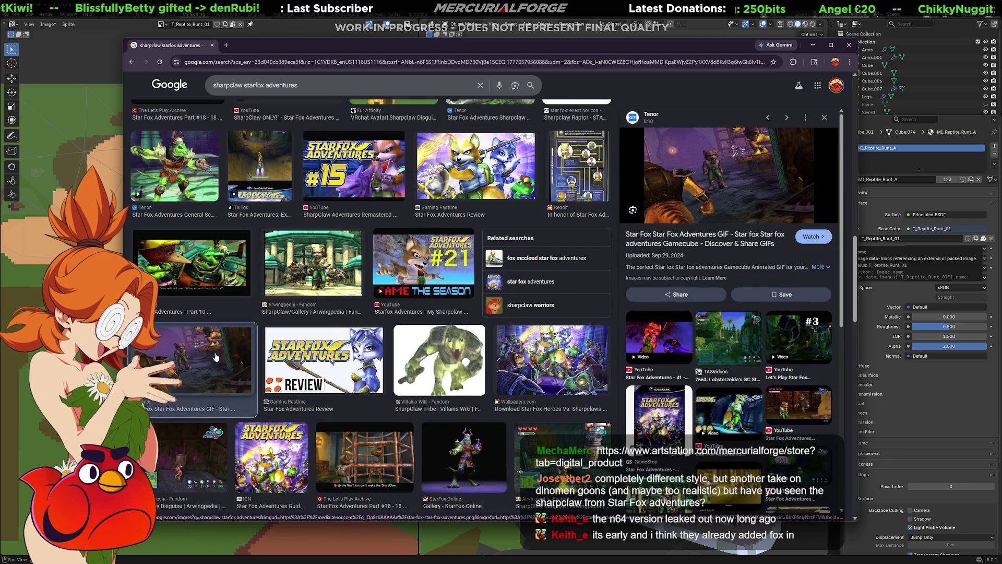
{"action": "scroll", "coordinate": [215, 356], "scroll_direction": "down", "scroll_amount": 3}
{"action": "scroll", "coordinate": [214, 357], "scroll_direction": "down", "scroll_amount": 2}
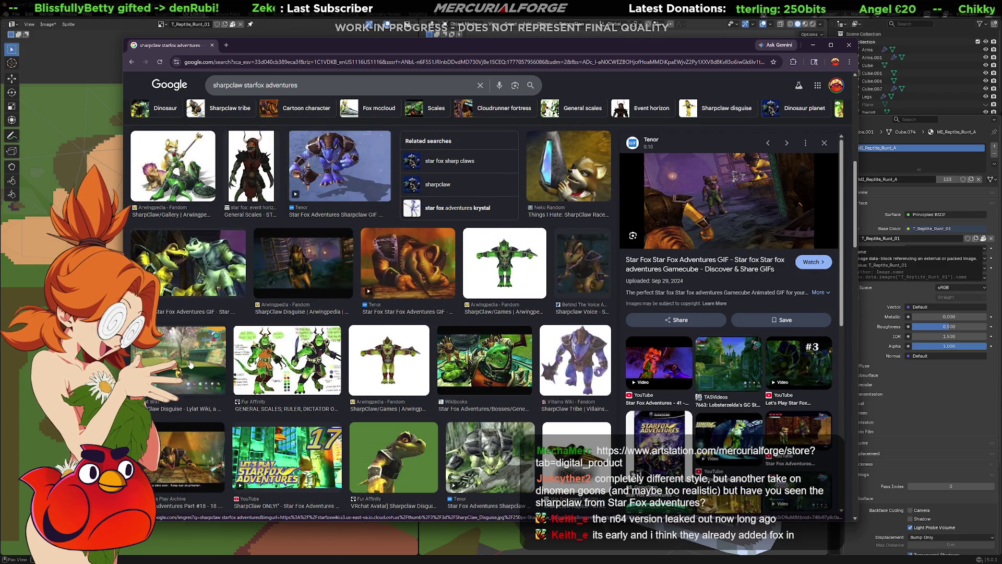
- Preview the Tenor GIF, Blue and yellow SharpClaw models, Fox disguise, General Scales and RareWiki images
{"action": "left_click", "coordinate": [214, 356]}
{"action": "left_click", "coordinate": [205, 271]}
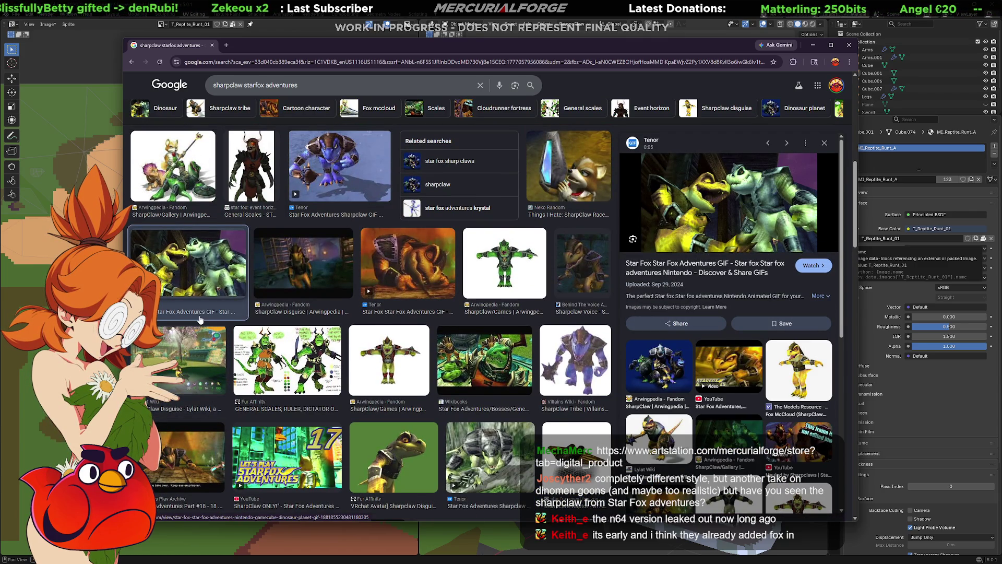
{"action": "scroll", "coordinate": [199, 320], "scroll_direction": "down", "scroll_amount": 2}
{"action": "scroll", "coordinate": [200, 319], "scroll_direction": "down", "scroll_amount": 2}
{"action": "scroll", "coordinate": [199, 320], "scroll_direction": "down", "scroll_amount": 2}
{"action": "scroll", "coordinate": [201, 322], "scroll_direction": "down", "scroll_amount": 2}
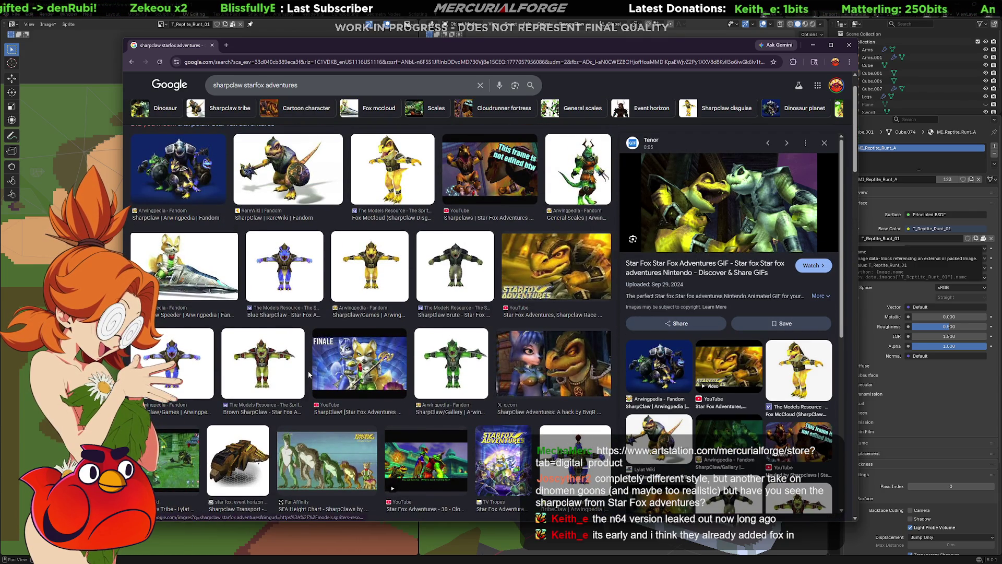
{"action": "scroll", "coordinate": [308, 374], "scroll_direction": "up", "scroll_amount": 1}
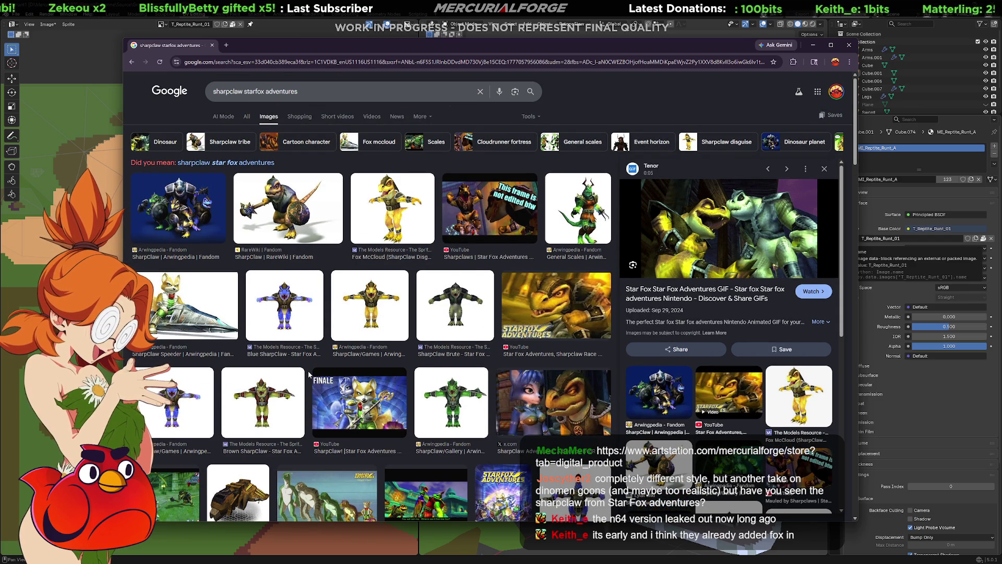
{"action": "left_click", "coordinate": [301, 306]}
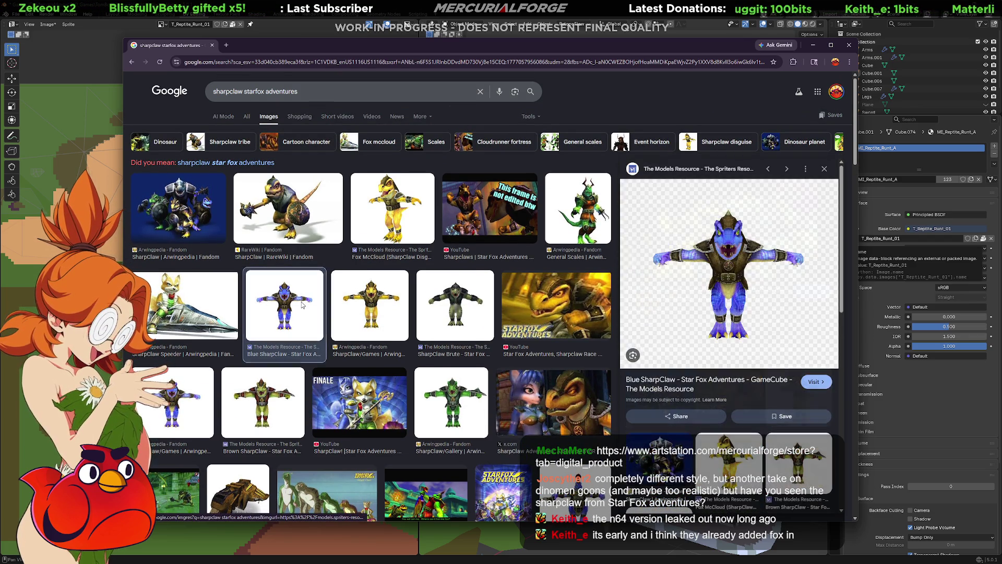
{"action": "left_click", "coordinate": [382, 304]}
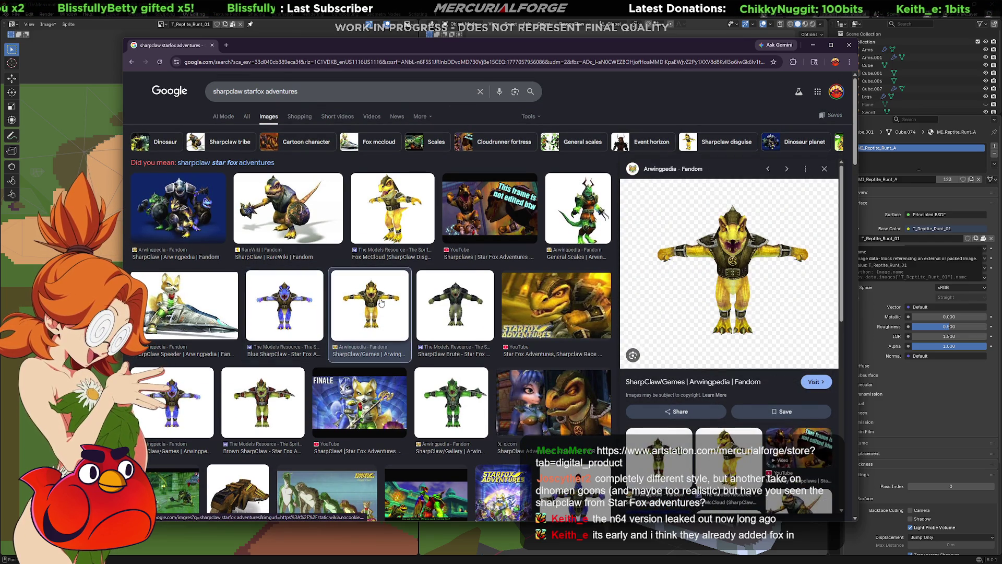
{"action": "left_click", "coordinate": [390, 217]}
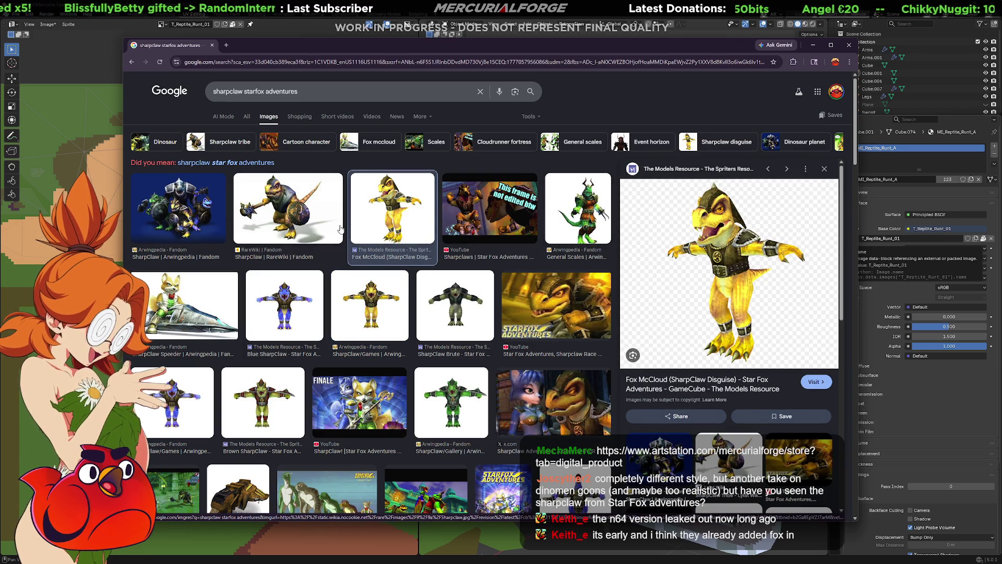
{"action": "left_click", "coordinate": [581, 211]}
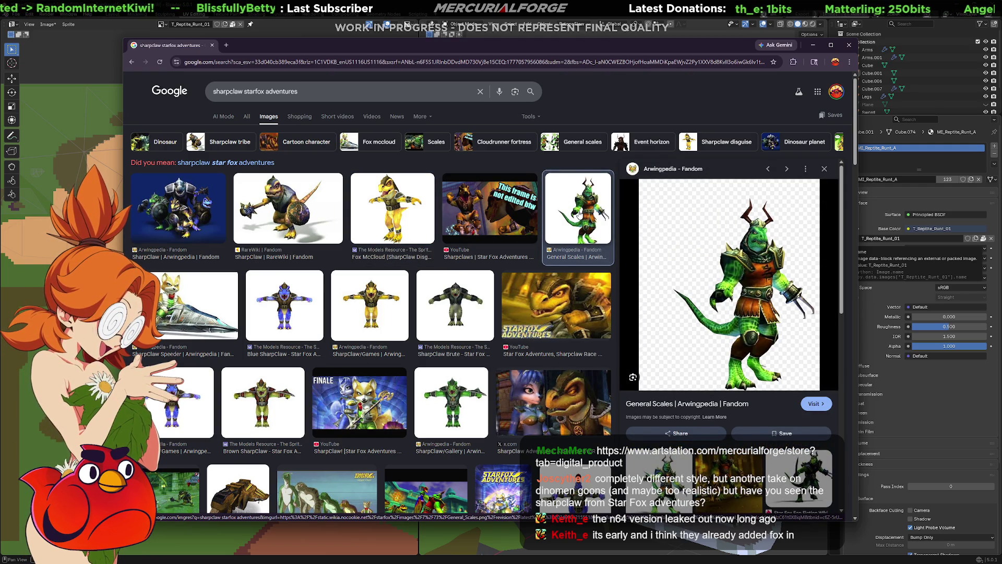
{"action": "left_click", "coordinate": [298, 213]}
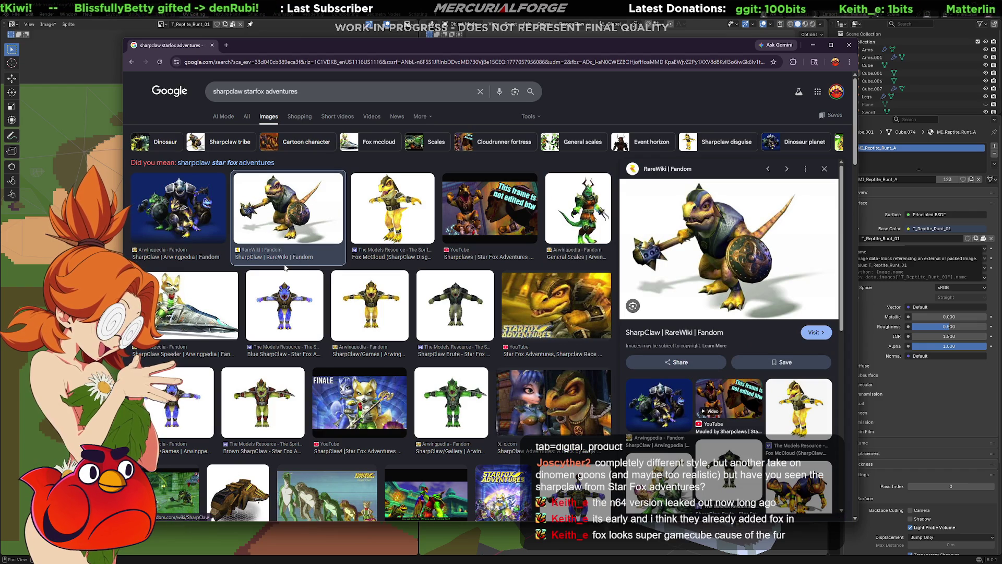
{"action": "scroll", "coordinate": [297, 266], "scroll_direction": "down", "scroll_amount": 3}
{"action": "scroll", "coordinate": [297, 267], "scroll_direction": "down", "scroll_amount": 3}
{"action": "scroll", "coordinate": [293, 267], "scroll_direction": "down", "scroll_amount": 3}
{"action": "scroll", "coordinate": [290, 269], "scroll_direction": "down", "scroll_amount": 2}
{"action": "scroll", "coordinate": [290, 269], "scroll_direction": "down", "scroll_amount": 3}
{"action": "scroll", "coordinate": [289, 269], "scroll_direction": "down", "scroll_amount": 3}
{"action": "scroll", "coordinate": [288, 268], "scroll_direction": "down", "scroll_amount": 3}
{"action": "scroll", "coordinate": [289, 268], "scroll_direction": "down", "scroll_amount": 3}
{"action": "scroll", "coordinate": [289, 269], "scroll_direction": "down", "scroll_amount": 3}
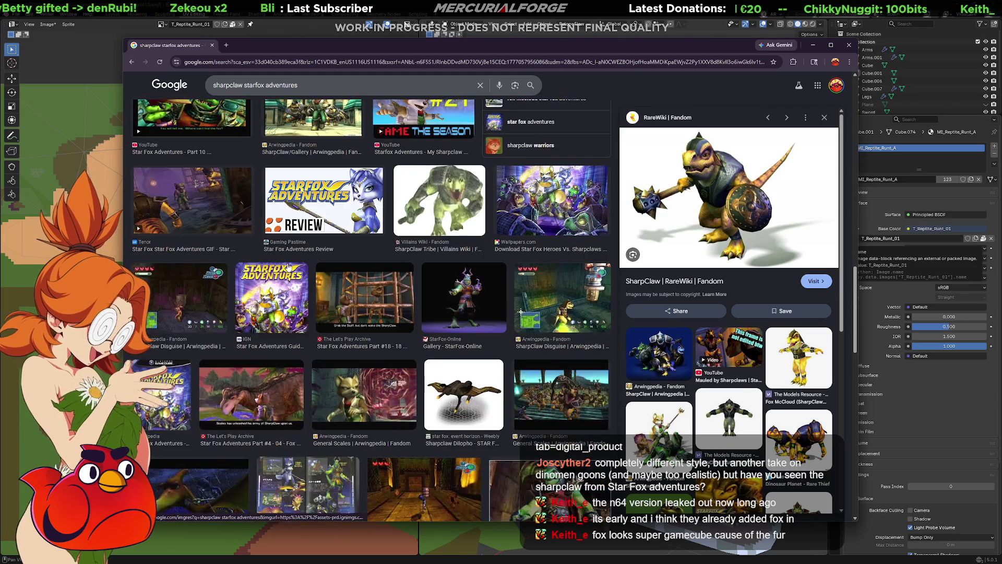
- Preview the StarFox-Online, Villains Wiki, Nintendobound, IGN and Classic-Games.net review images, then select the search query to replace it
{"action": "left_click", "coordinate": [464, 302]}
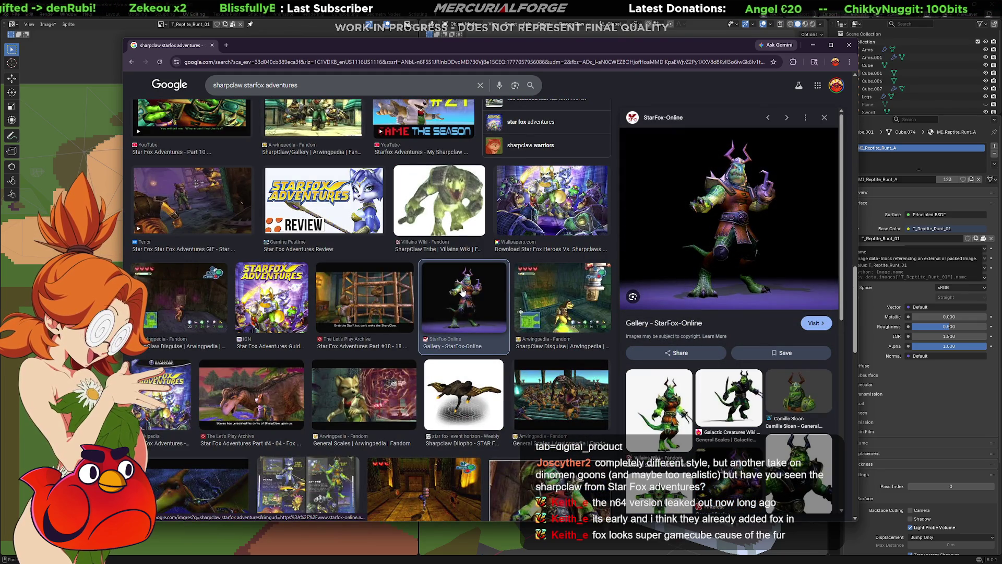
{"action": "left_click", "coordinate": [454, 209]}
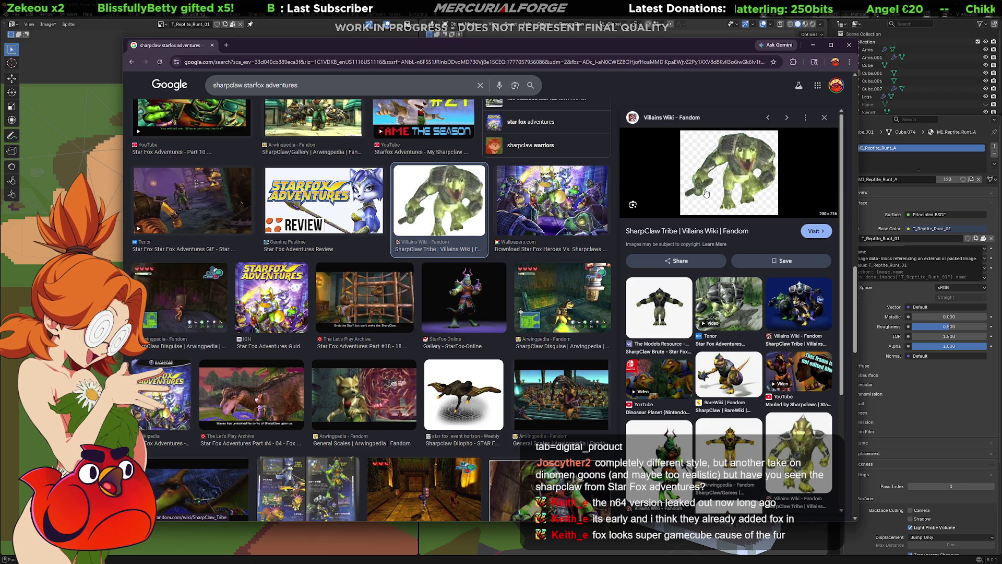
{"action": "scroll", "coordinate": [378, 344], "scroll_direction": "down", "scroll_amount": 2}
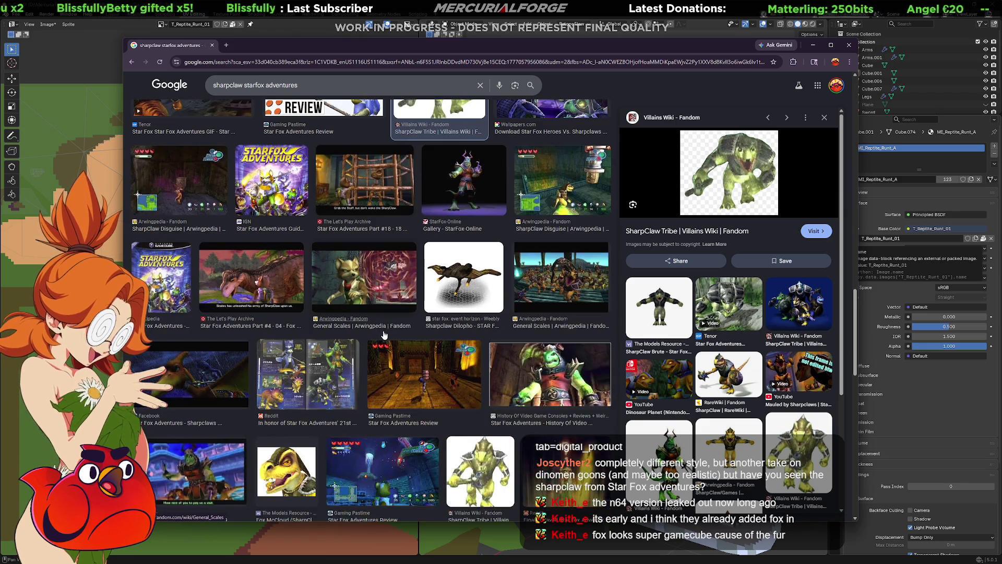
{"action": "scroll", "coordinate": [384, 333], "scroll_direction": "down", "scroll_amount": 2}
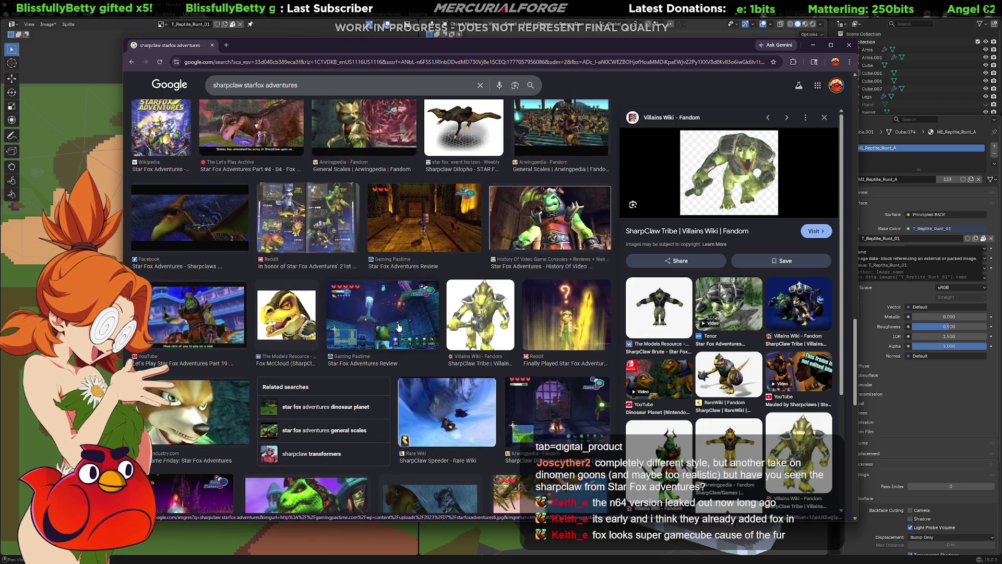
{"action": "scroll", "coordinate": [399, 328], "scroll_direction": "down", "scroll_amount": 2}
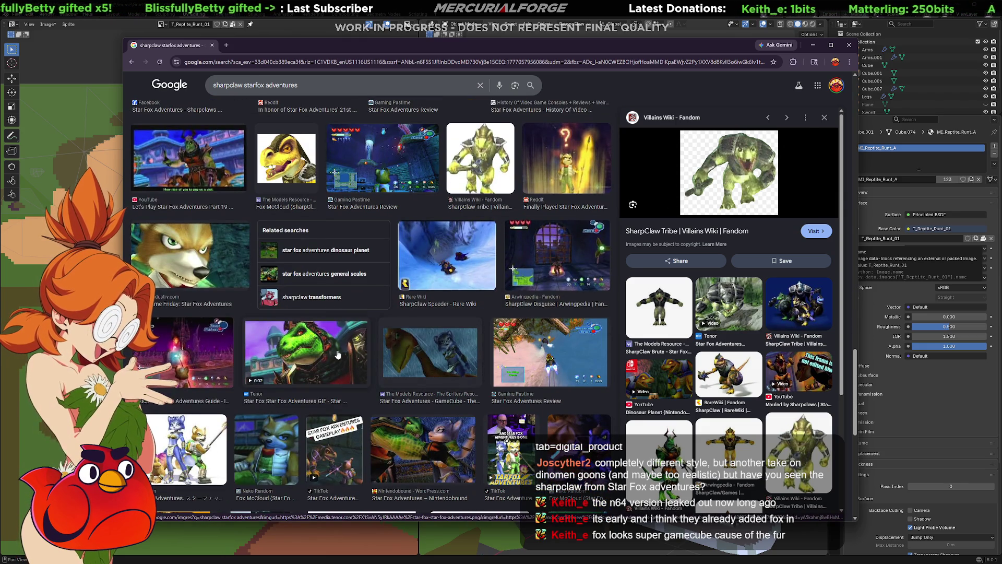
{"action": "left_click", "coordinate": [338, 355]}
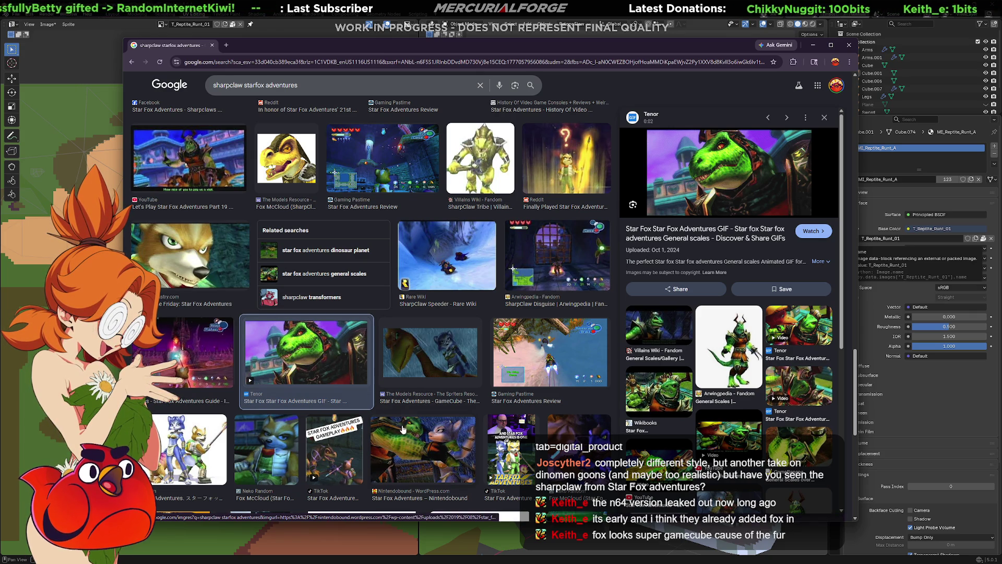
{"action": "left_click", "coordinate": [459, 440]}
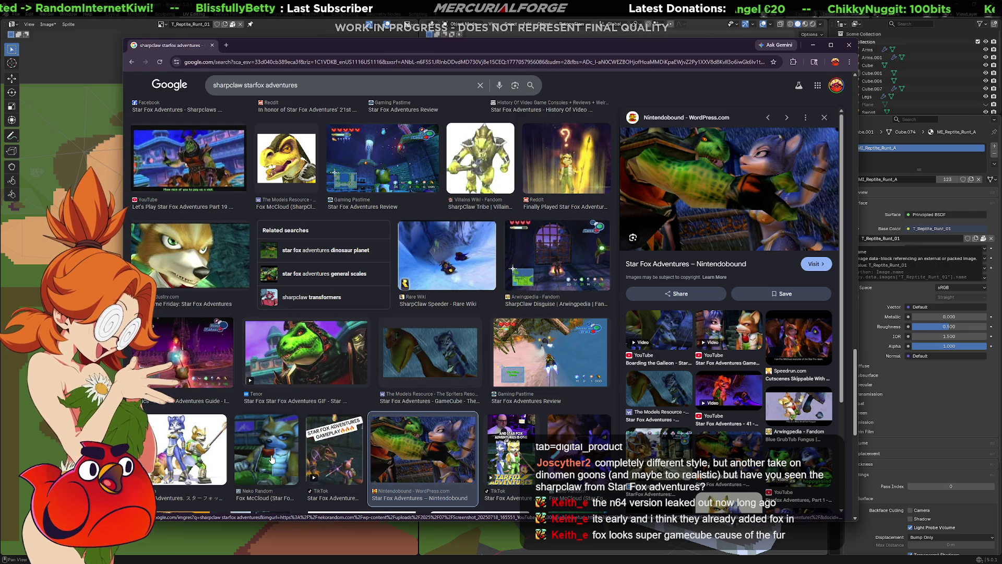
{"action": "scroll", "coordinate": [278, 429], "scroll_direction": "down", "scroll_amount": 1}
{"action": "scroll", "coordinate": [286, 415], "scroll_direction": "down", "scroll_amount": 2}
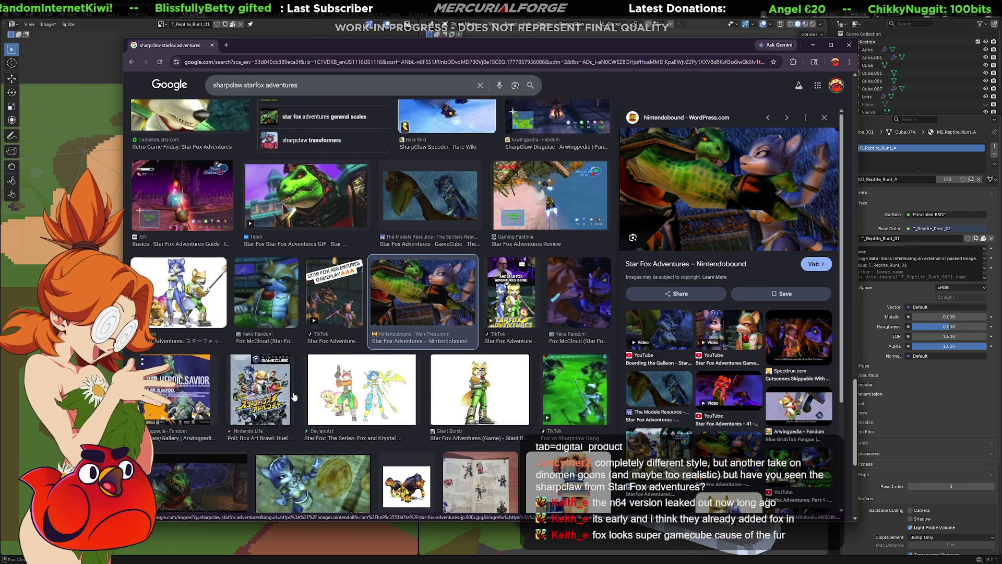
{"action": "scroll", "coordinate": [294, 398], "scroll_direction": "down", "scroll_amount": 1}
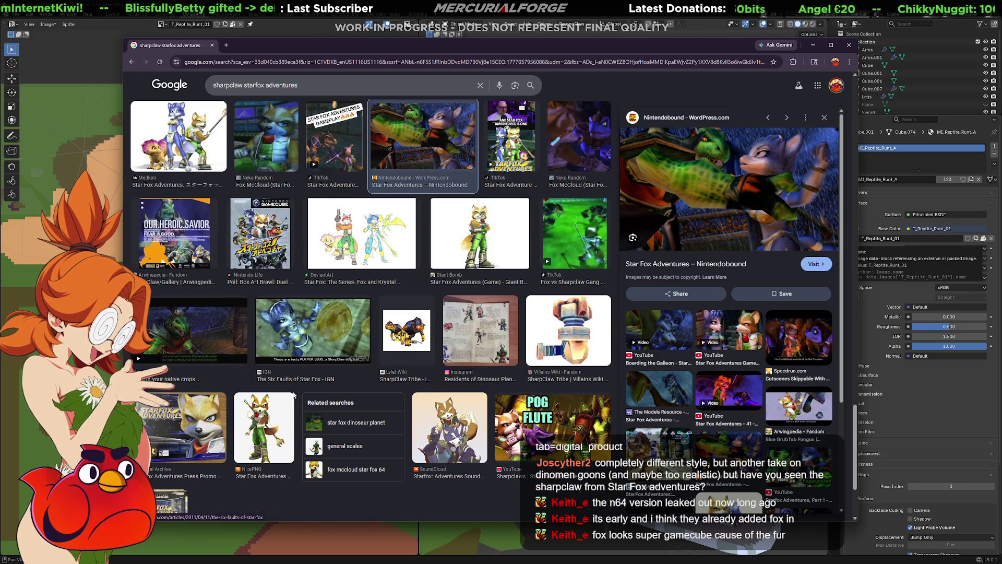
{"action": "left_click", "coordinate": [316, 323]}
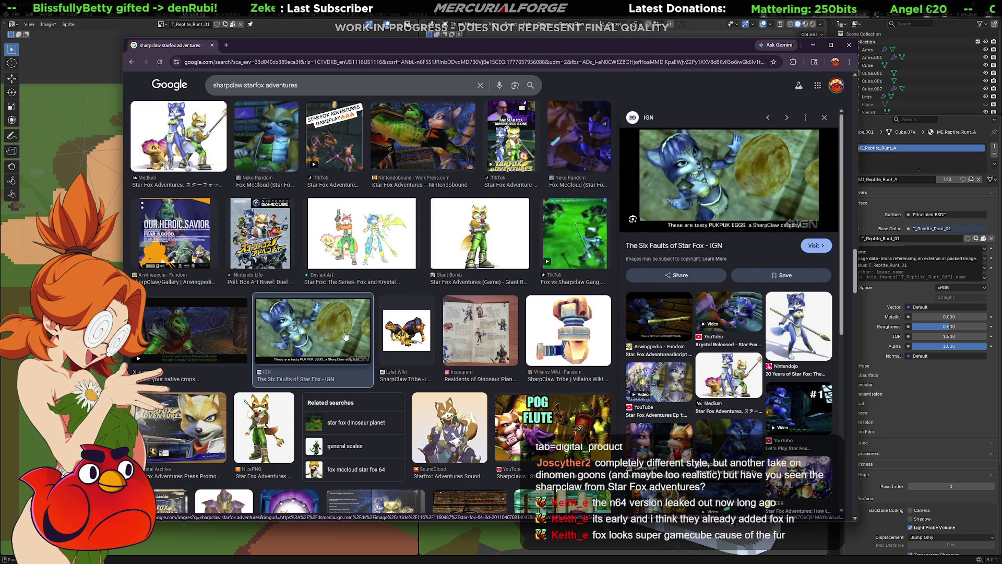
{"action": "scroll", "coordinate": [345, 335], "scroll_direction": "down", "scroll_amount": 2}
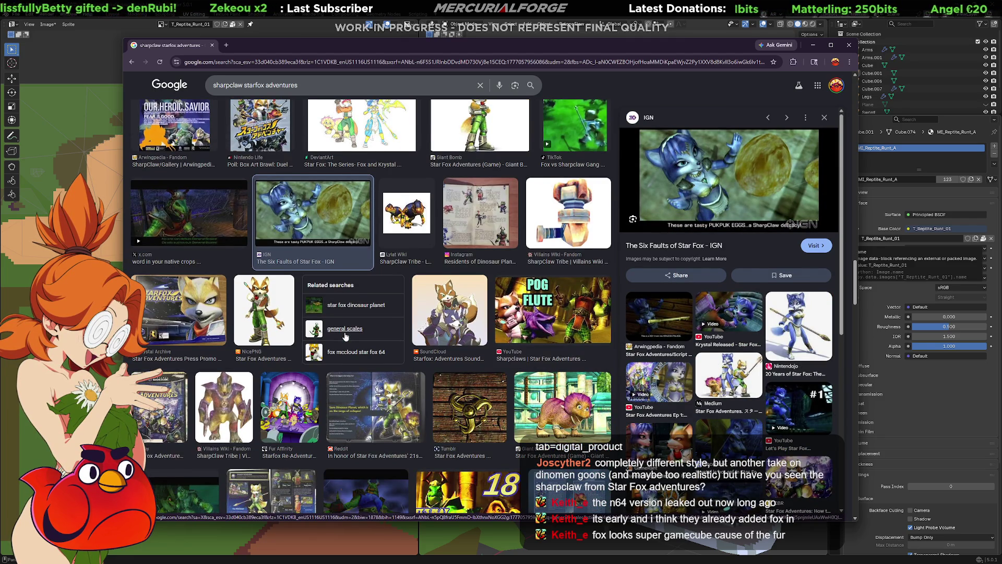
{"action": "scroll", "coordinate": [345, 335], "scroll_direction": "down", "scroll_amount": 2}
{"action": "scroll", "coordinate": [345, 335], "scroll_direction": "down", "scroll_amount": 2}
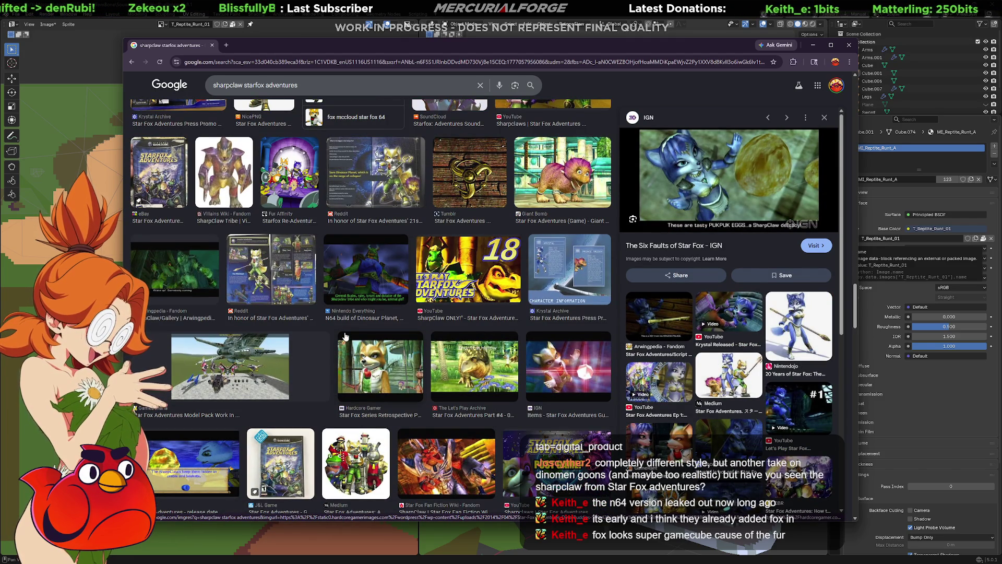
{"action": "scroll", "coordinate": [345, 335], "scroll_direction": "down", "scroll_amount": 2}
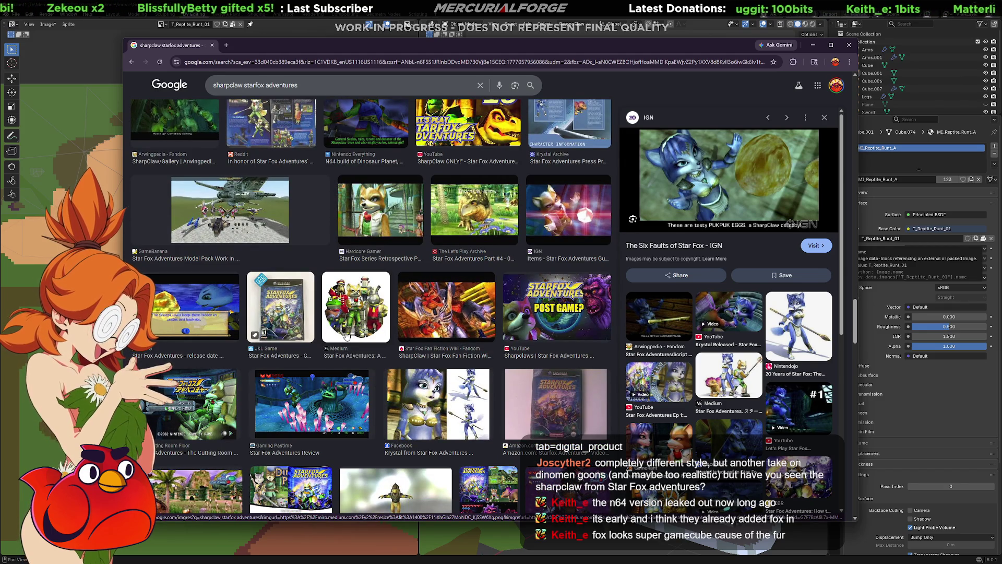
{"action": "scroll", "coordinate": [347, 336], "scroll_direction": "down", "scroll_amount": 2}
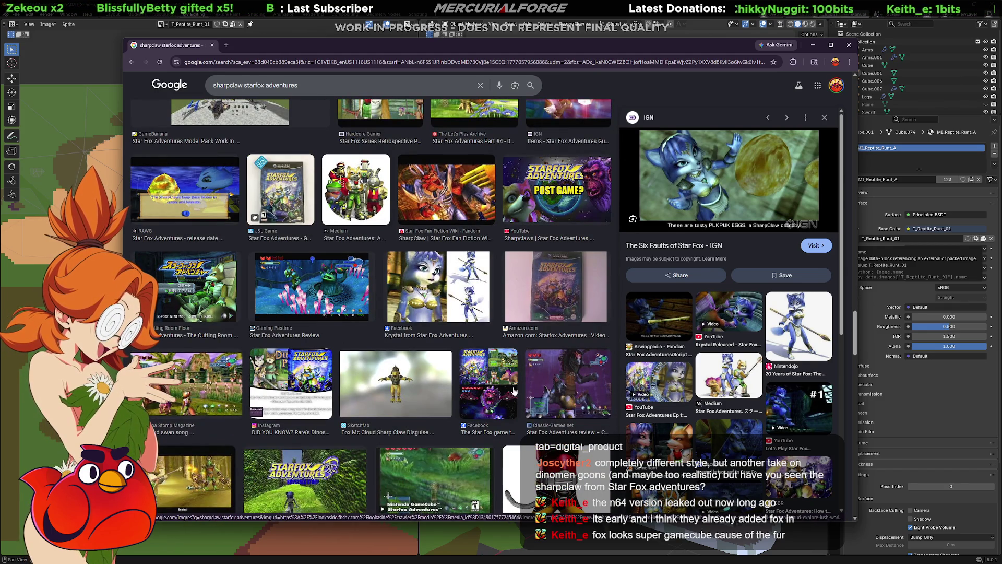
{"action": "left_click", "coordinate": [561, 375]}
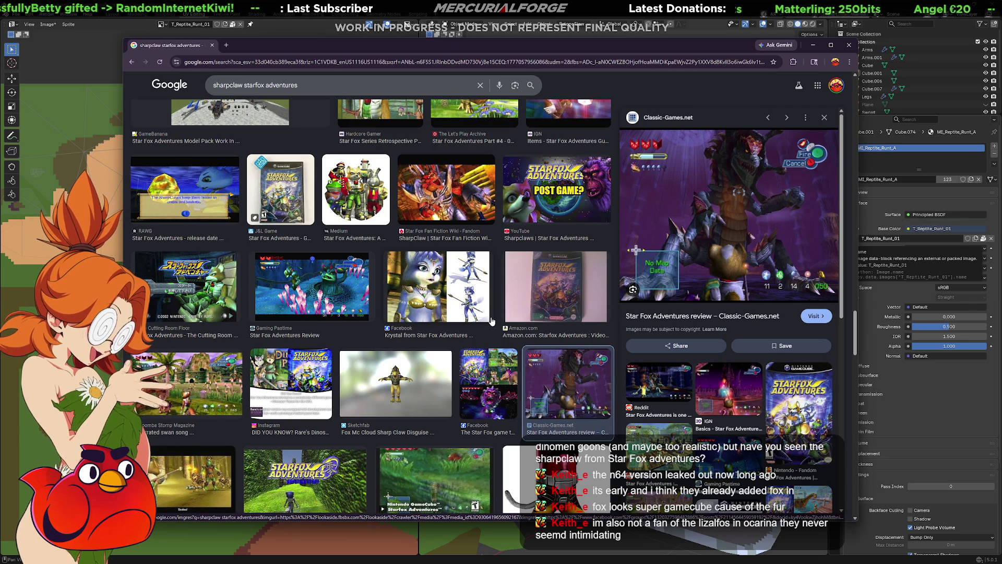
{"action": "scroll", "coordinate": [493, 321], "scroll_direction": "down", "scroll_amount": 2}
{"action": "scroll", "coordinate": [492, 322], "scroll_direction": "down", "scroll_amount": 2}
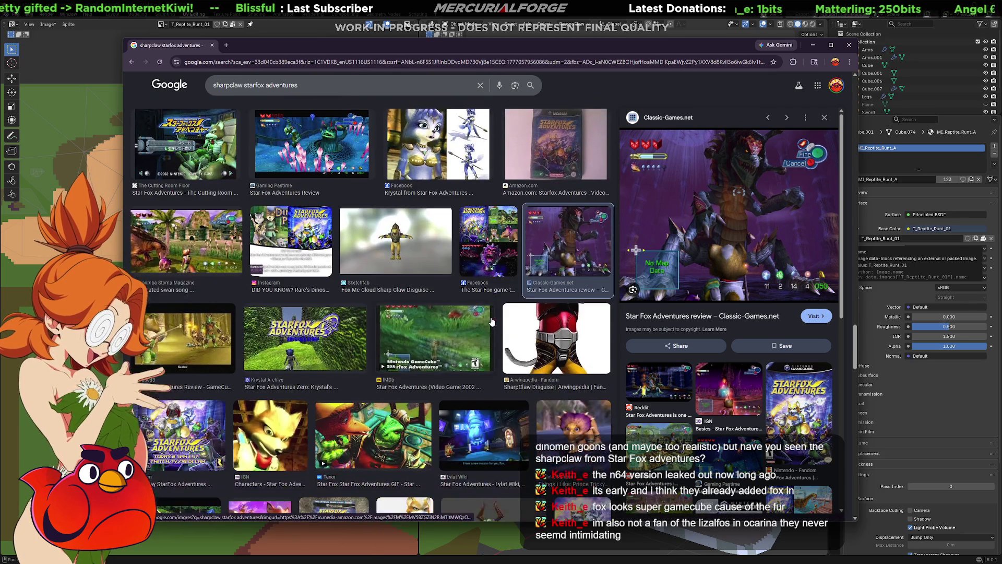
{"action": "scroll", "coordinate": [492, 322], "scroll_direction": "down", "scroll_amount": 2}
{"action": "scroll", "coordinate": [492, 321], "scroll_direction": "down", "scroll_amount": 3}
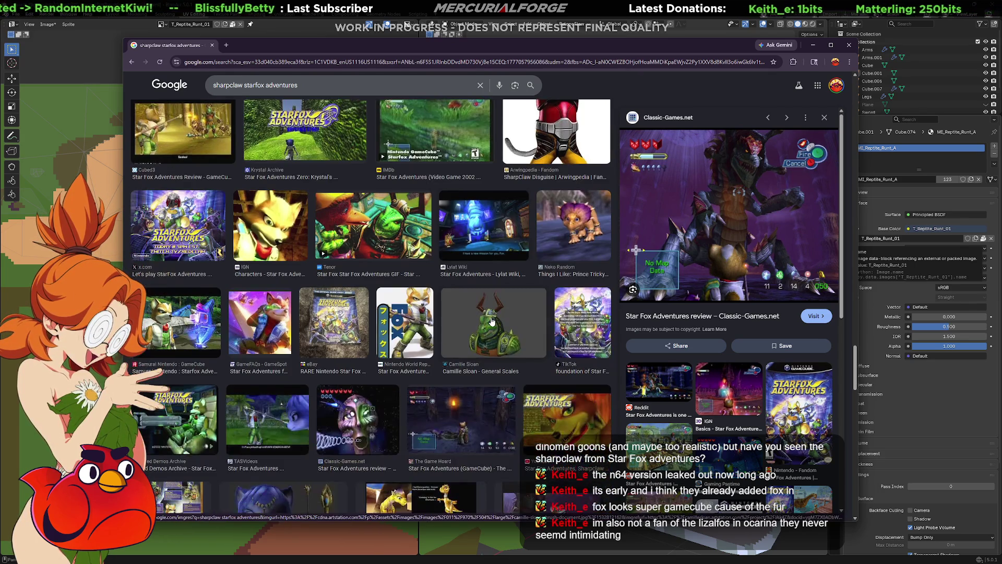
{"action": "scroll", "coordinate": [492, 322], "scroll_direction": "down", "scroll_amount": 2}
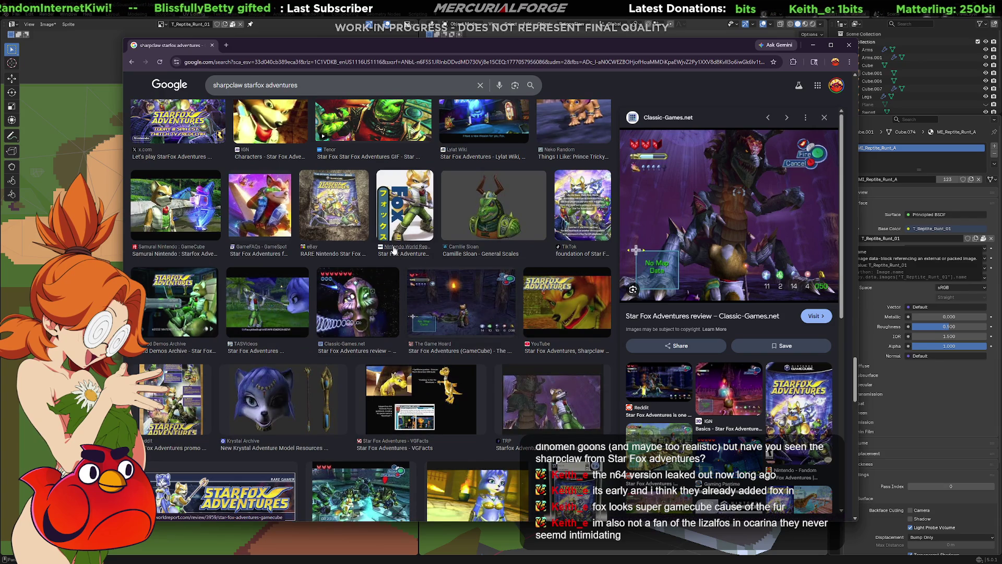
{"action": "left_click_drag", "start_coordinate": [298, 84], "coordinate": [98, 85]}
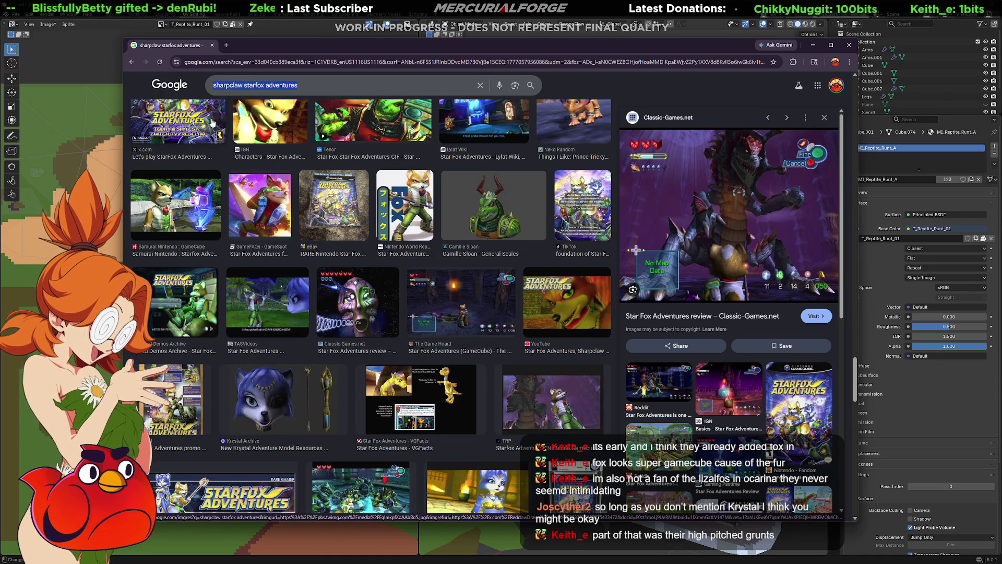
{"action": "type", "text": "l"}
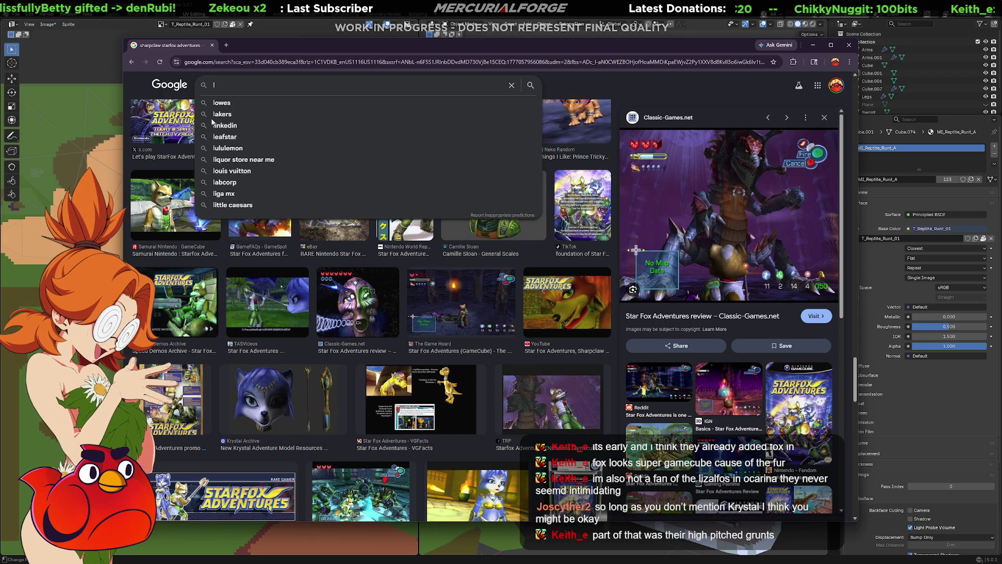
{"action": "type", "text": "izalfos "}
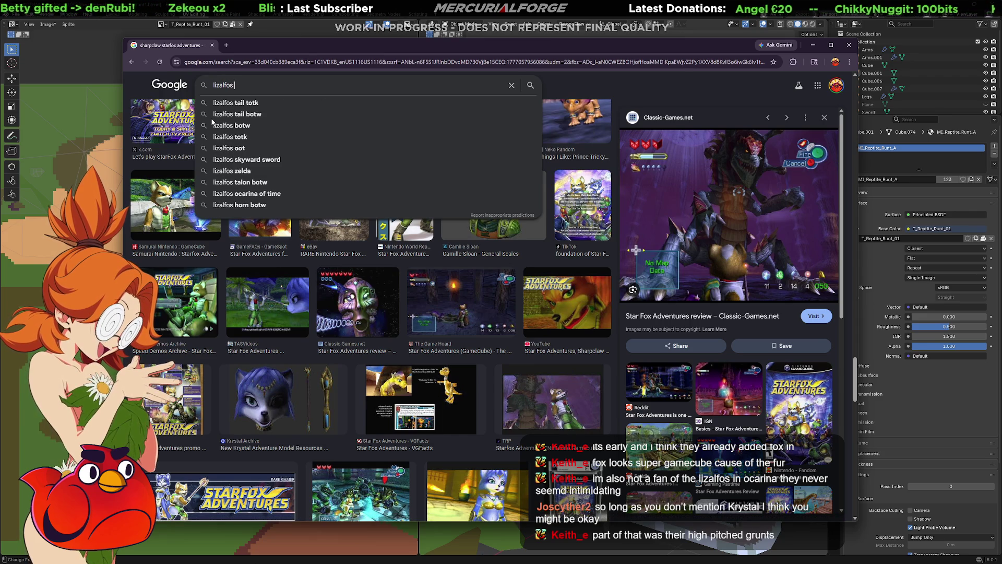
{"action": "type", "text": "ocarina of time"}
- Search 'lizalfos ocarina of time' and preview the Zeldapedia, Zelda Wiki images and two Lizalfos videos
{"action": "key", "text": "Return"}
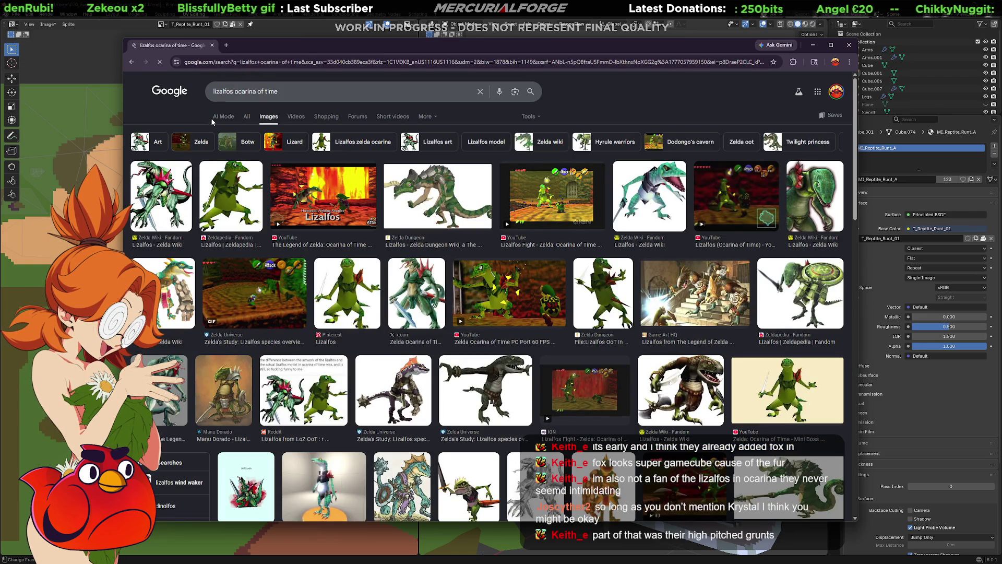
{"action": "left_click", "coordinate": [240, 197]}
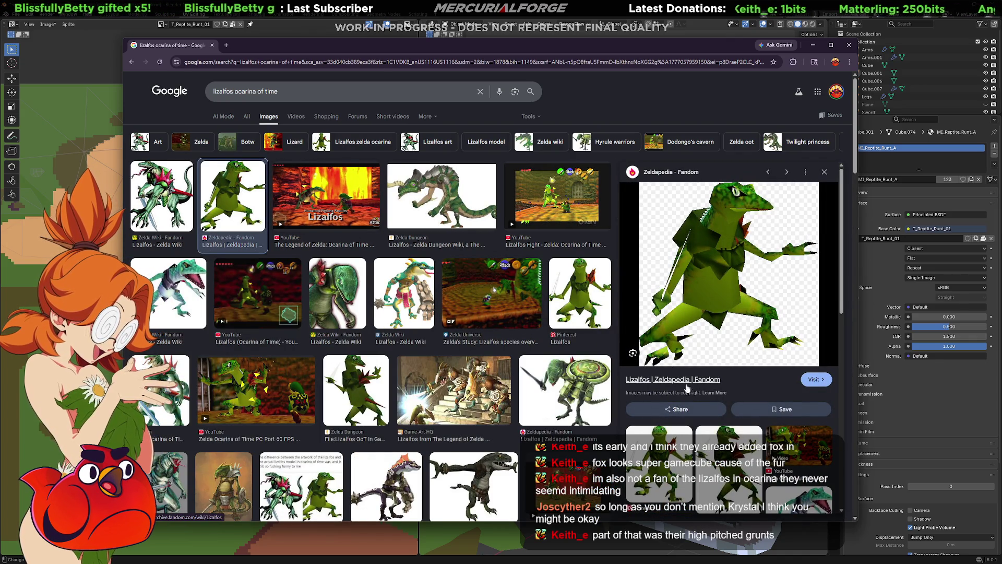
{"action": "left_click", "coordinate": [556, 198]}
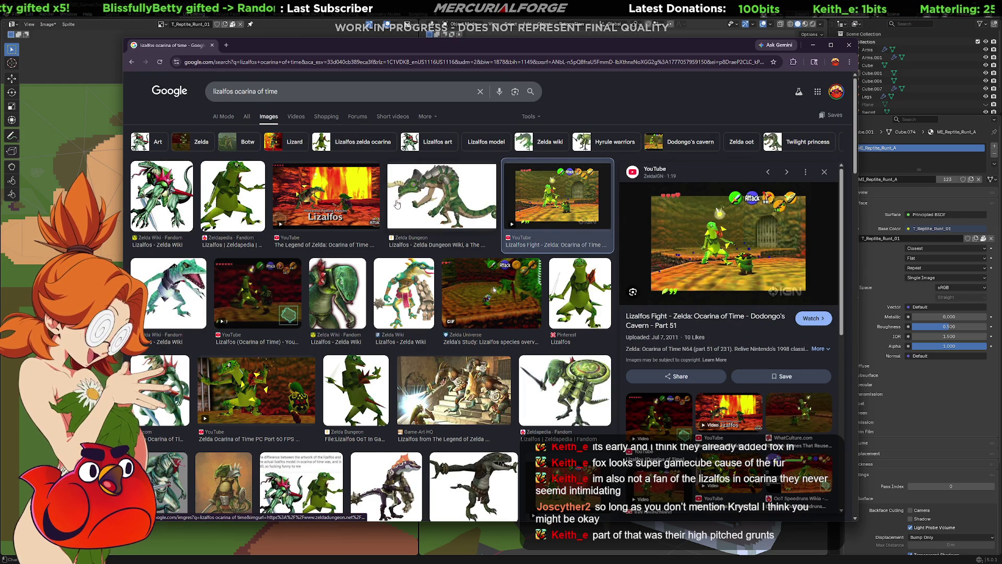
{"action": "mouse_move", "coordinate": [326, 196]}
{"action": "left_click", "coordinate": [351, 206]}
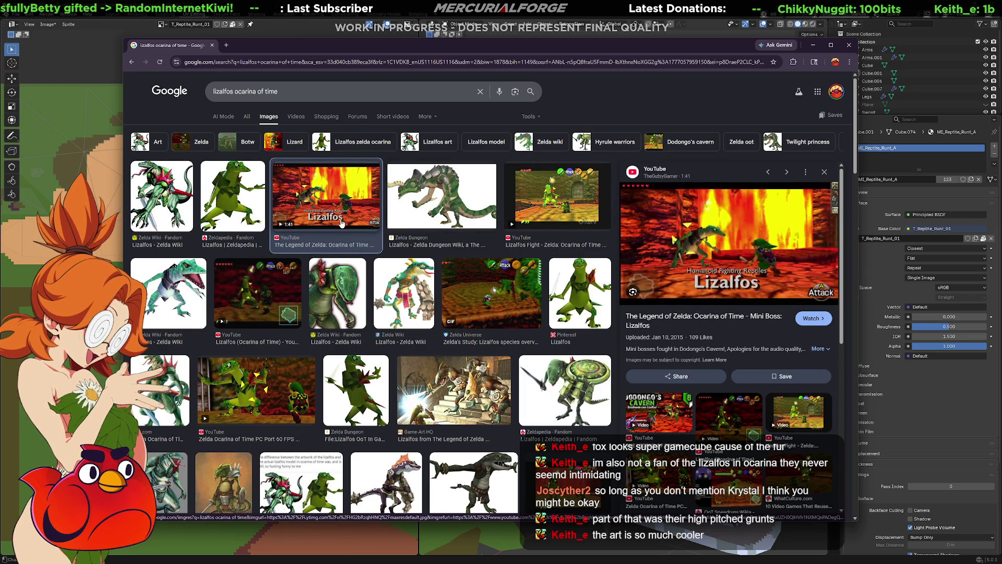
{"action": "left_click", "coordinate": [169, 294]}
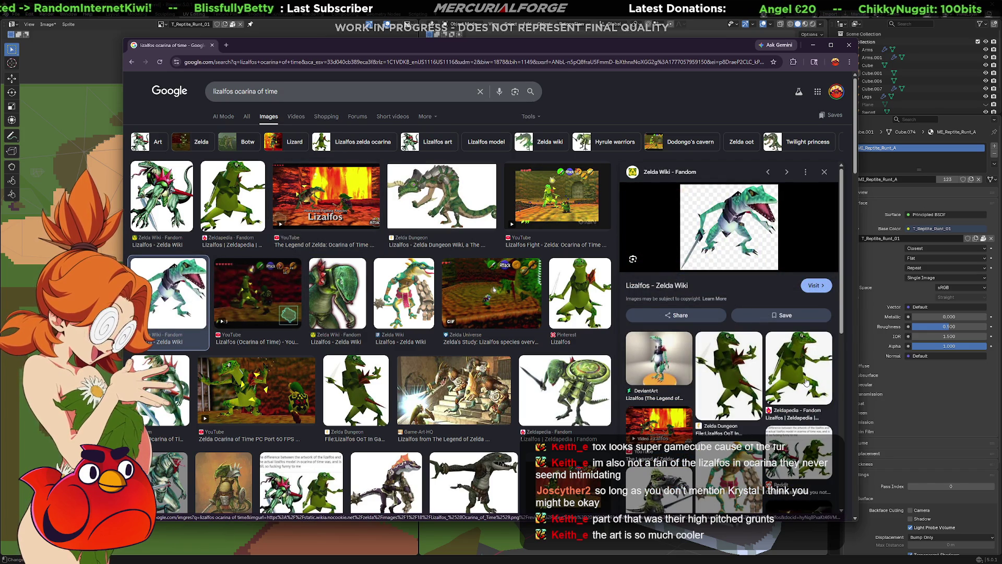
{"action": "left_click", "coordinate": [800, 383]}
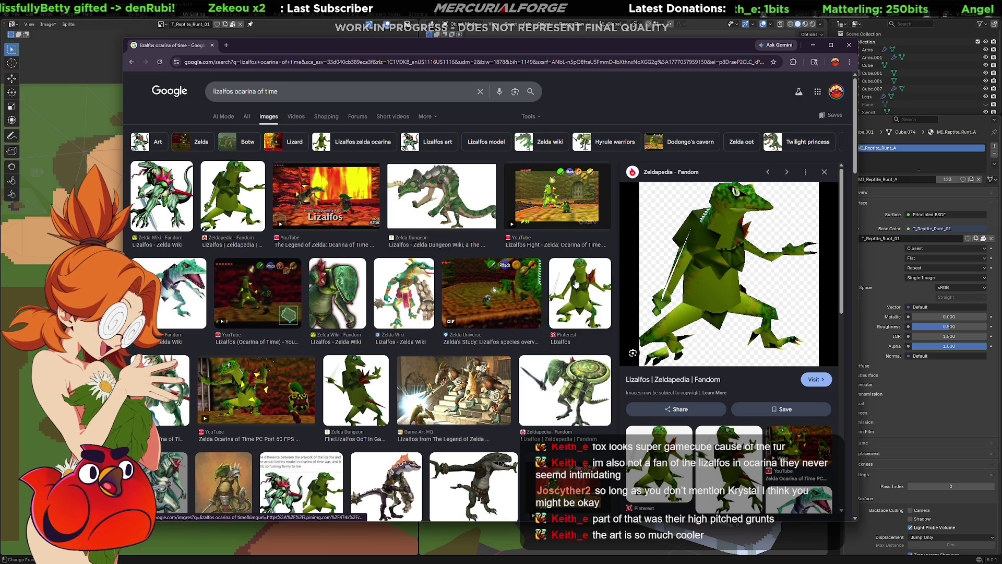
{"action": "scroll", "coordinate": [577, 284], "scroll_direction": "down", "scroll_amount": 1}
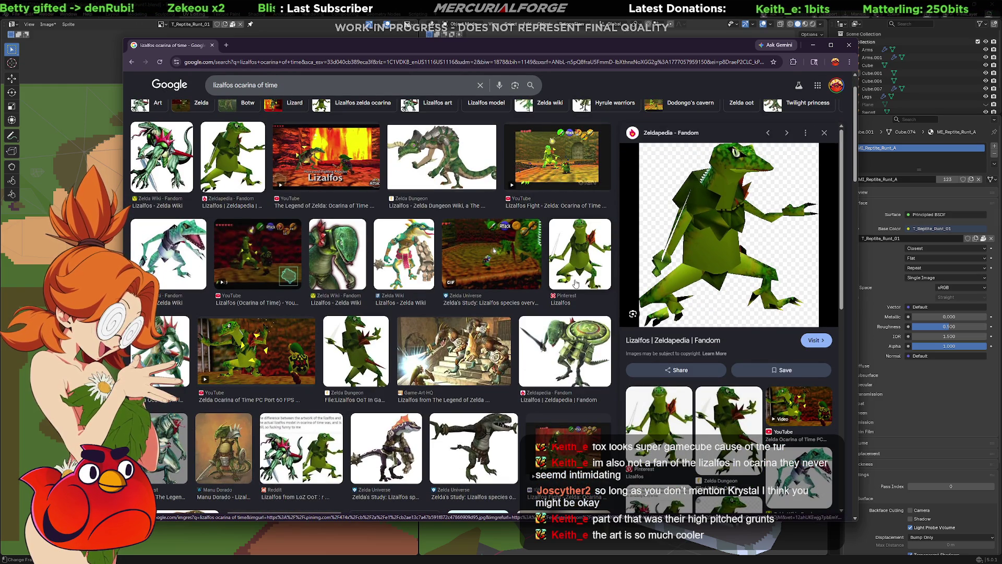
- Preview the Reddit, Instagram, 1998-vs-2017, DeviantArt 3D model, species overview and Dynalfos images
{"action": "left_click", "coordinate": [315, 449]}
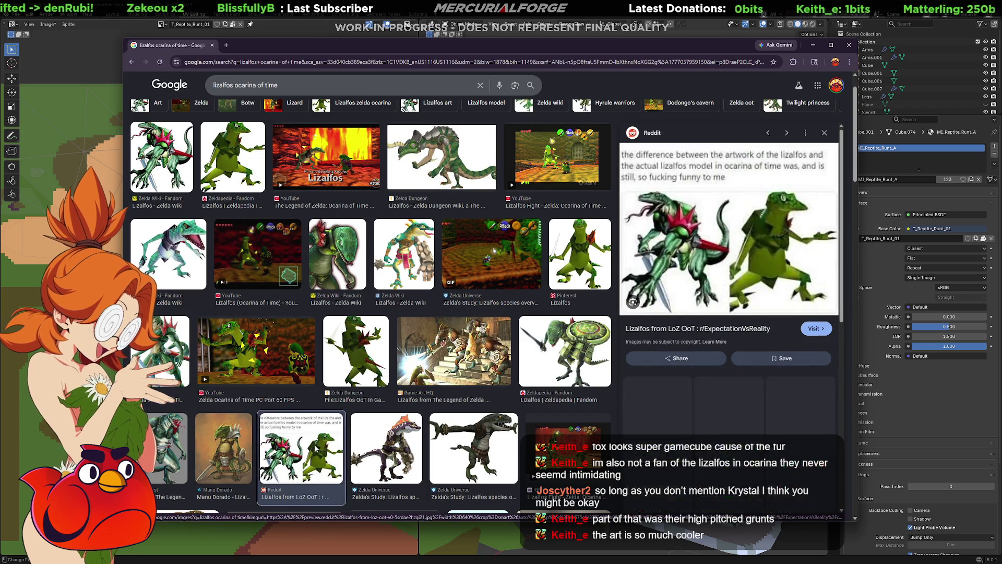
{"action": "scroll", "coordinate": [665, 398], "scroll_direction": "down", "scroll_amount": 1}
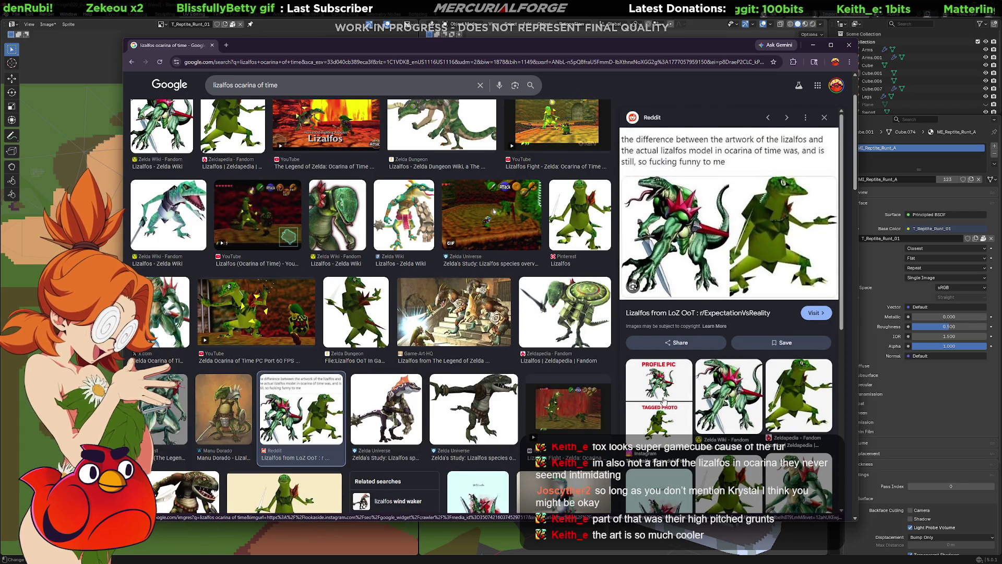
{"action": "left_click", "coordinate": [664, 398]}
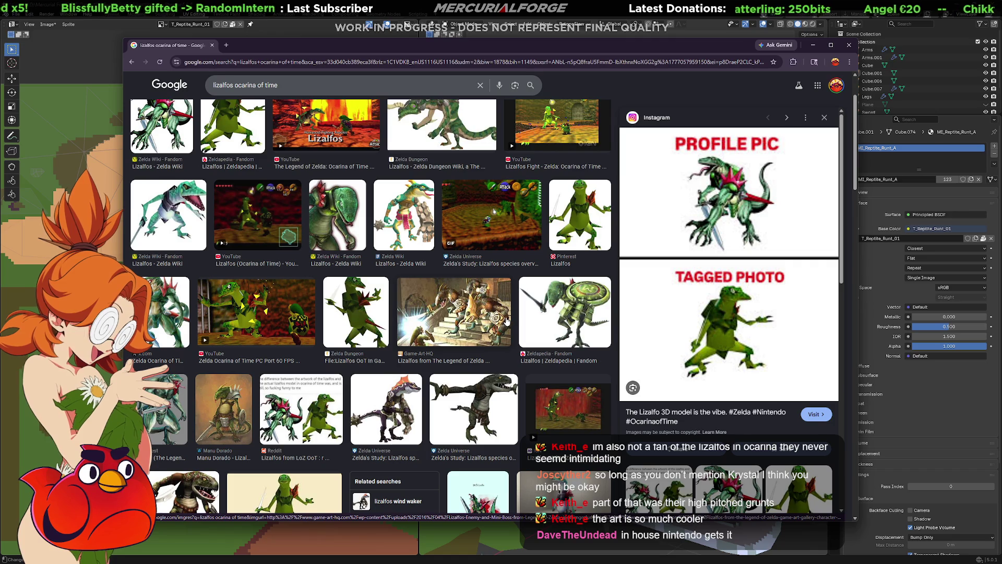
{"action": "scroll", "coordinate": [679, 374], "scroll_direction": "down", "scroll_amount": 1}
{"action": "scroll", "coordinate": [679, 374], "scroll_direction": "down", "scroll_amount": 2}
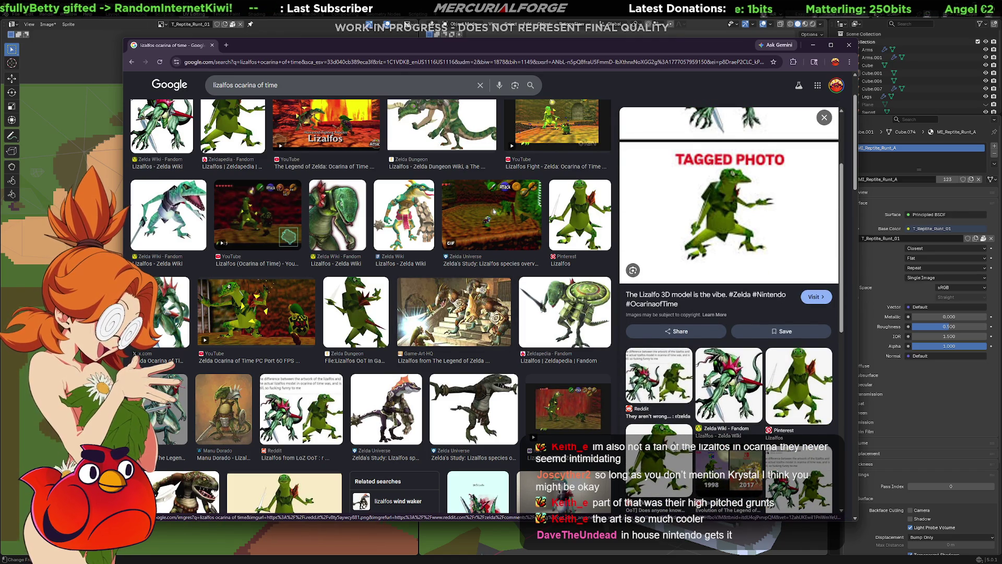
{"action": "left_click", "coordinate": [728, 470]}
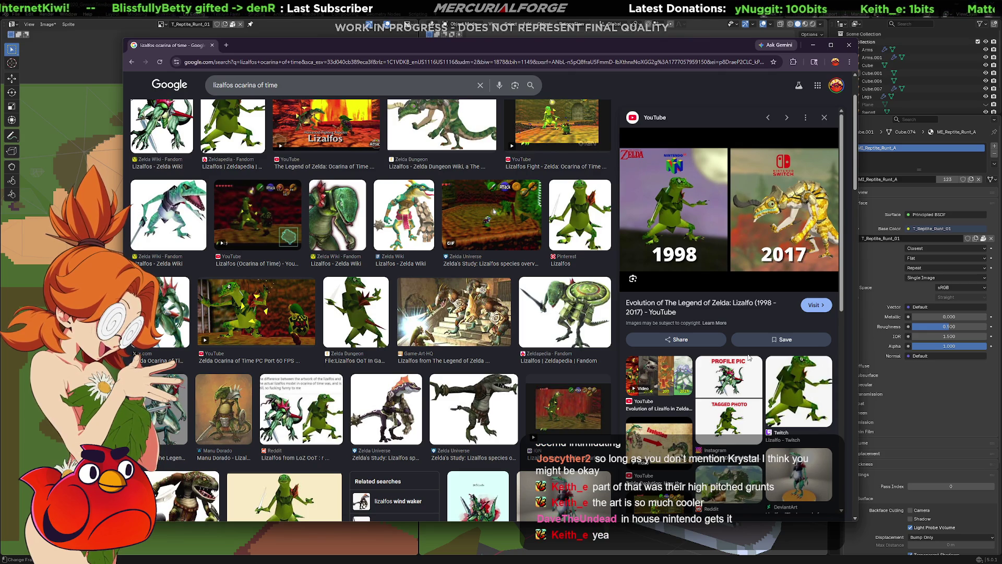
{"action": "mouse_move", "coordinate": [783, 211]}
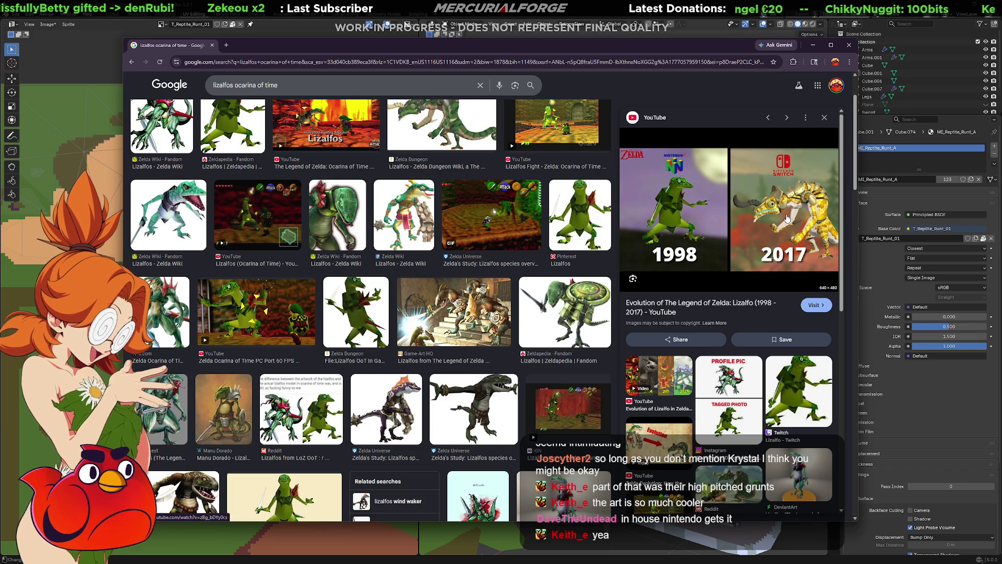
{"action": "scroll", "coordinate": [788, 218], "scroll_direction": "down", "scroll_amount": 2}
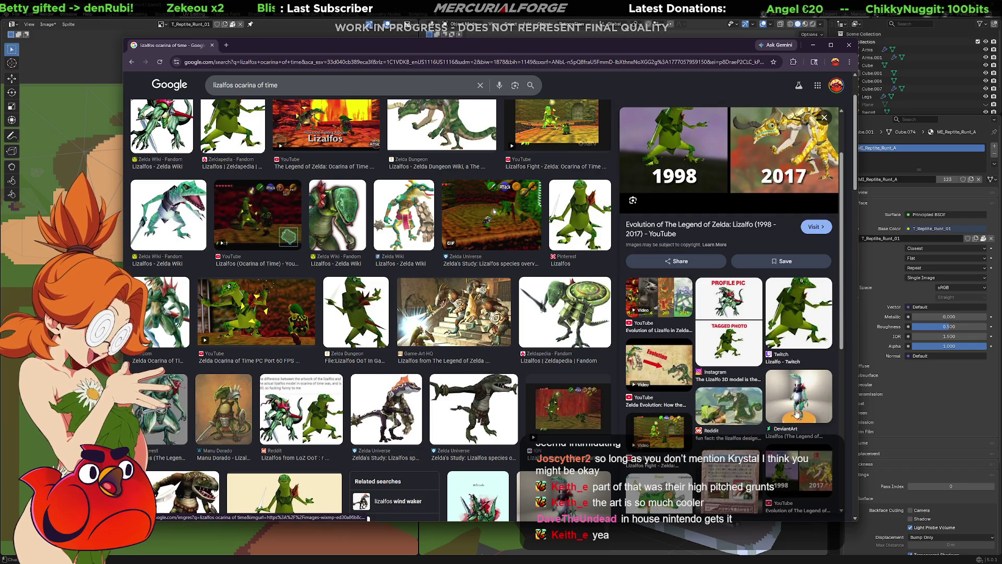
{"action": "left_click", "coordinate": [794, 401]}
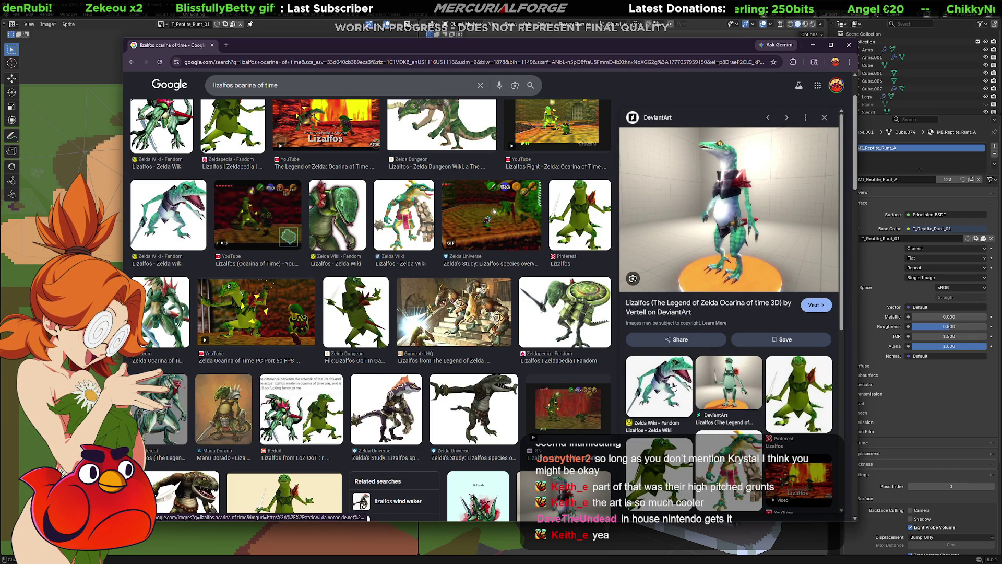
{"action": "scroll", "coordinate": [672, 384], "scroll_direction": "down", "scroll_amount": 5}
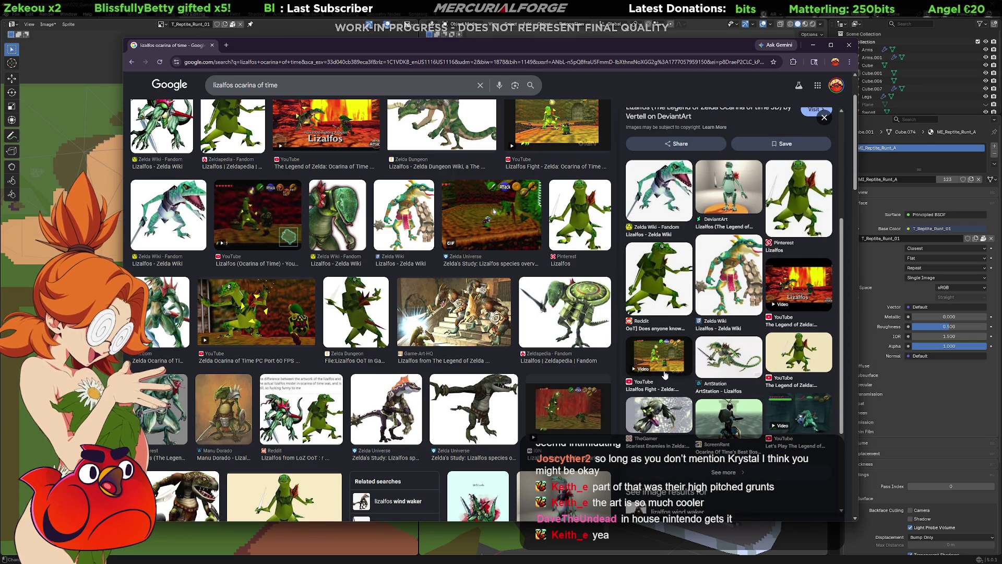
{"action": "left_click", "coordinate": [496, 397]}
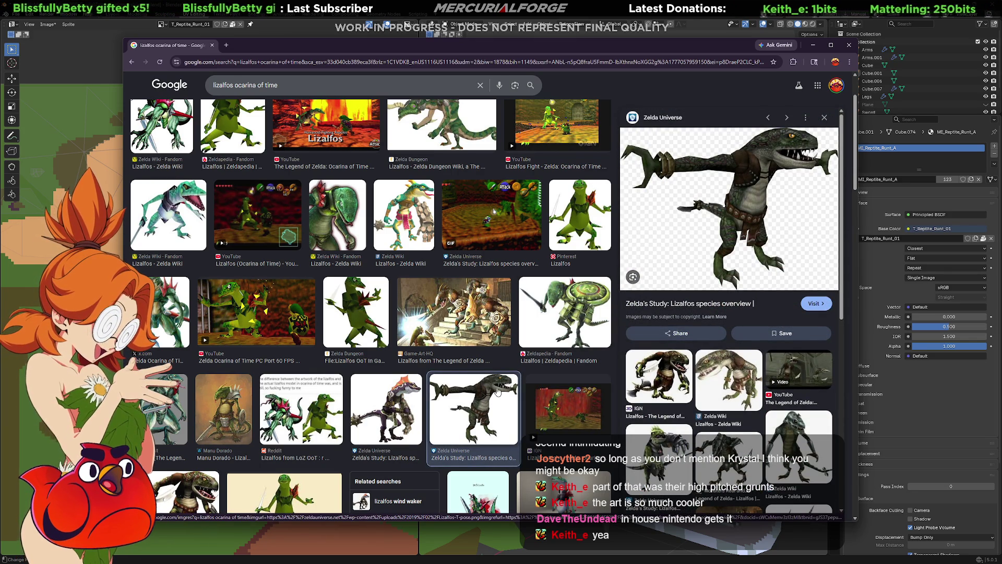
{"action": "scroll", "coordinate": [494, 390], "scroll_direction": "down", "scroll_amount": 1}
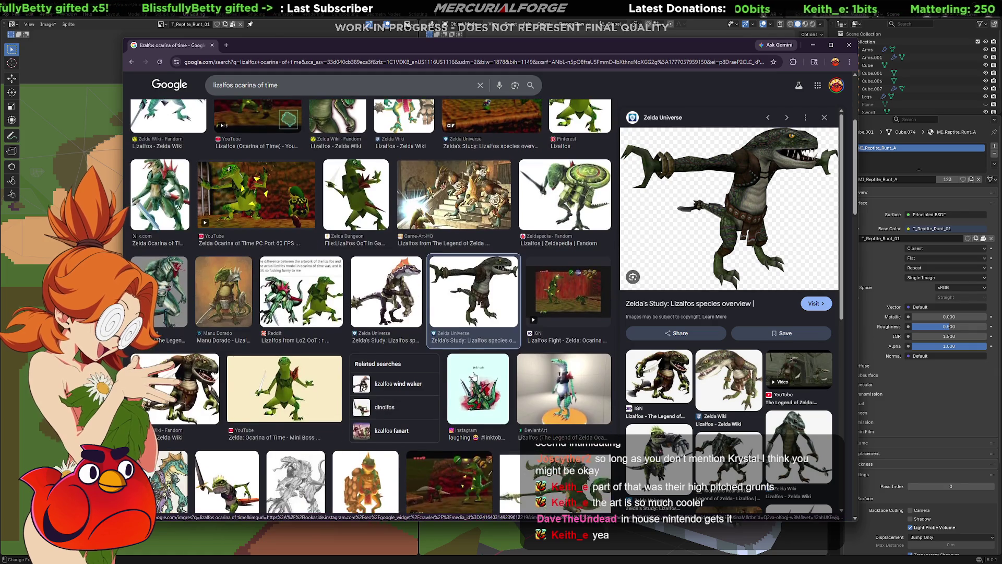
{"action": "scroll", "coordinate": [469, 376], "scroll_direction": "down", "scroll_amount": 1}
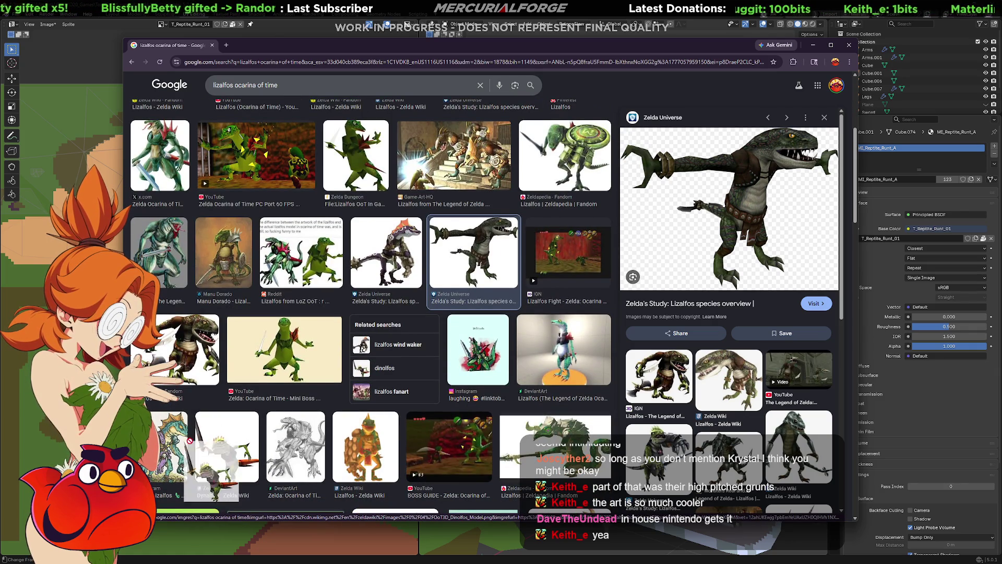
{"action": "left_click", "coordinate": [206, 445]}
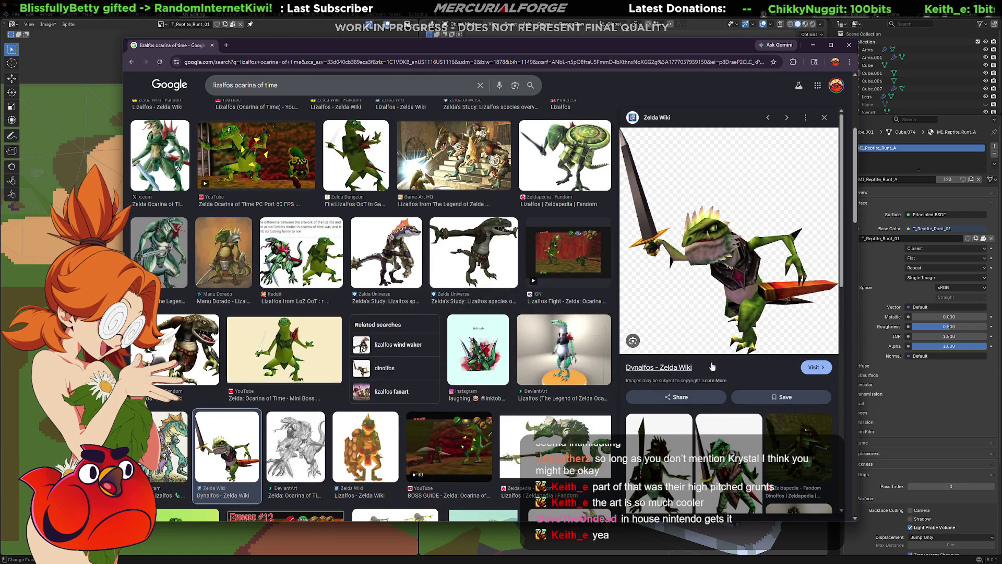
{"action": "scroll", "coordinate": [678, 376], "scroll_direction": "down", "scroll_amount": 1}
{"action": "scroll", "coordinate": [679, 376], "scroll_direction": "down", "scroll_amount": 2}
- Browse the Dynalfos related images and lizard warriors, ending on the green Saurok from Blizzard Forums
{"action": "left_click", "coordinate": [672, 430]}
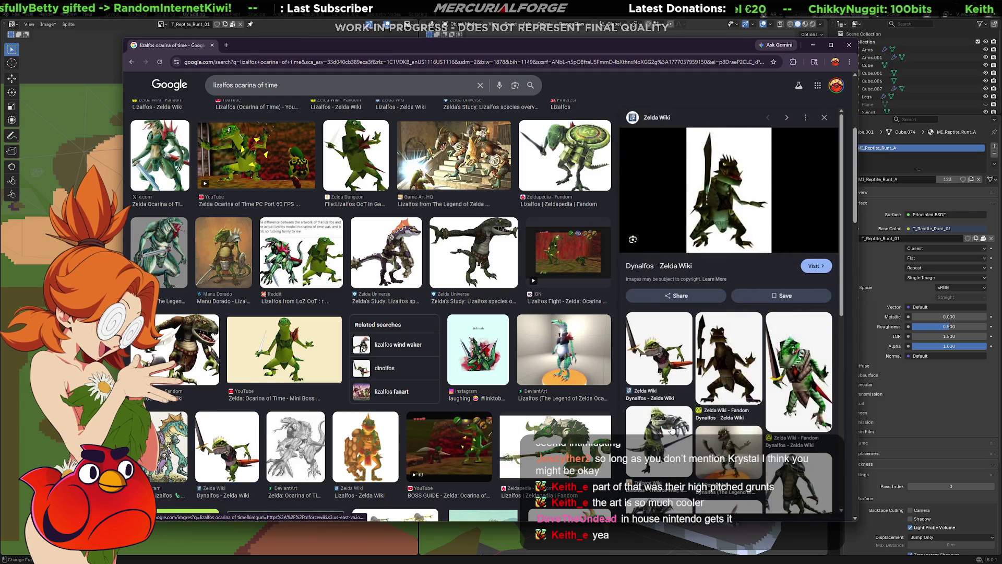
{"action": "left_click", "coordinate": [804, 348]}
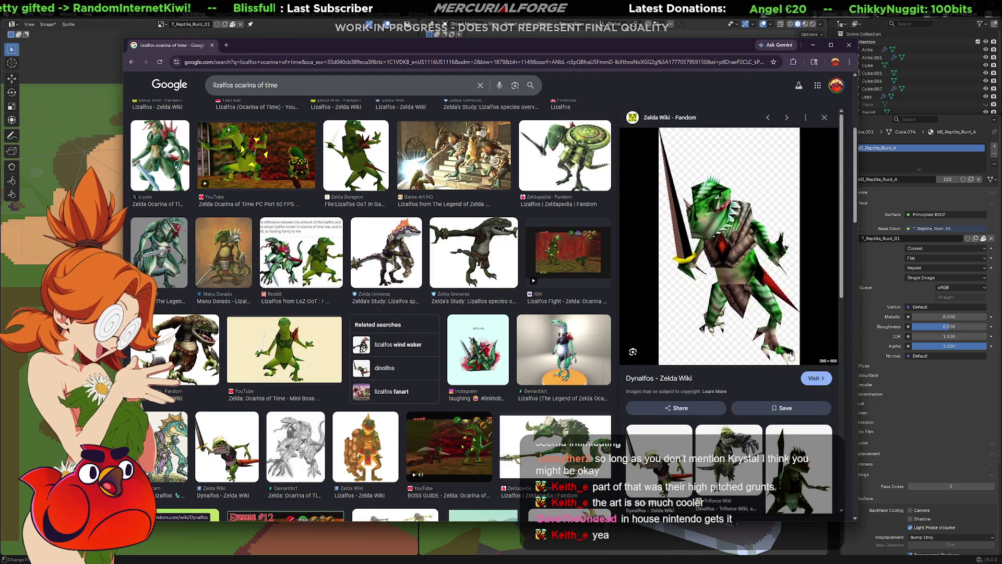
{"action": "left_click", "coordinate": [665, 466]}
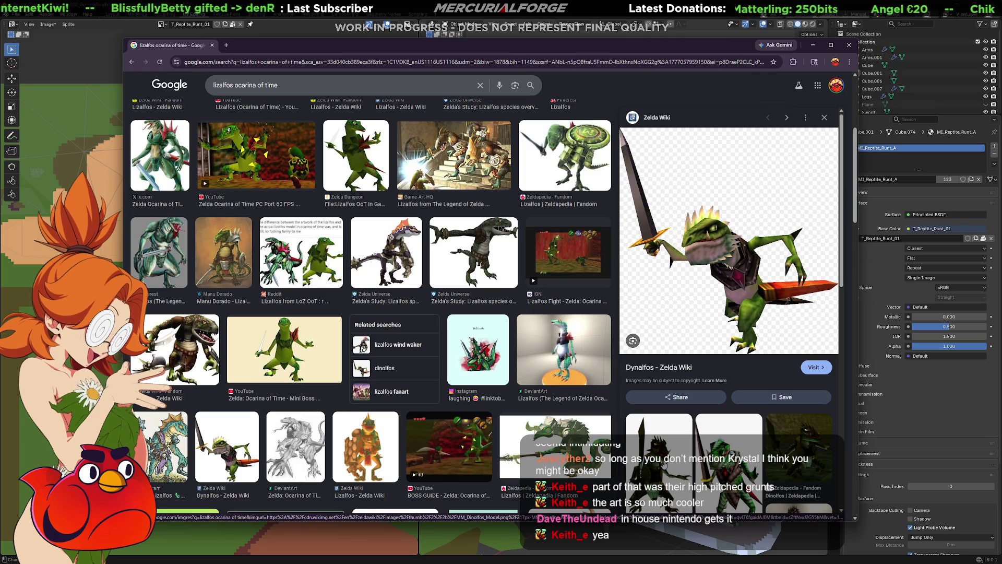
{"action": "scroll", "coordinate": [709, 395], "scroll_direction": "down", "scroll_amount": 1}
{"action": "scroll", "coordinate": [709, 395], "scroll_direction": "down", "scroll_amount": 1}
{"action": "scroll", "coordinate": [709, 395], "scroll_direction": "down", "scroll_amount": 1}
{"action": "scroll", "coordinate": [709, 396], "scroll_direction": "down", "scroll_amount": 2}
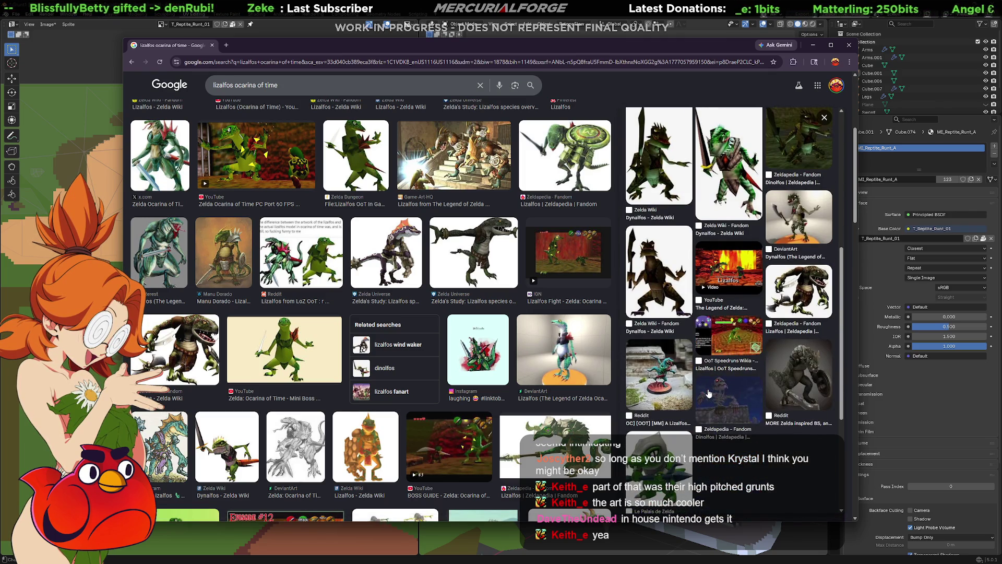
{"action": "left_click", "coordinate": [707, 396]}
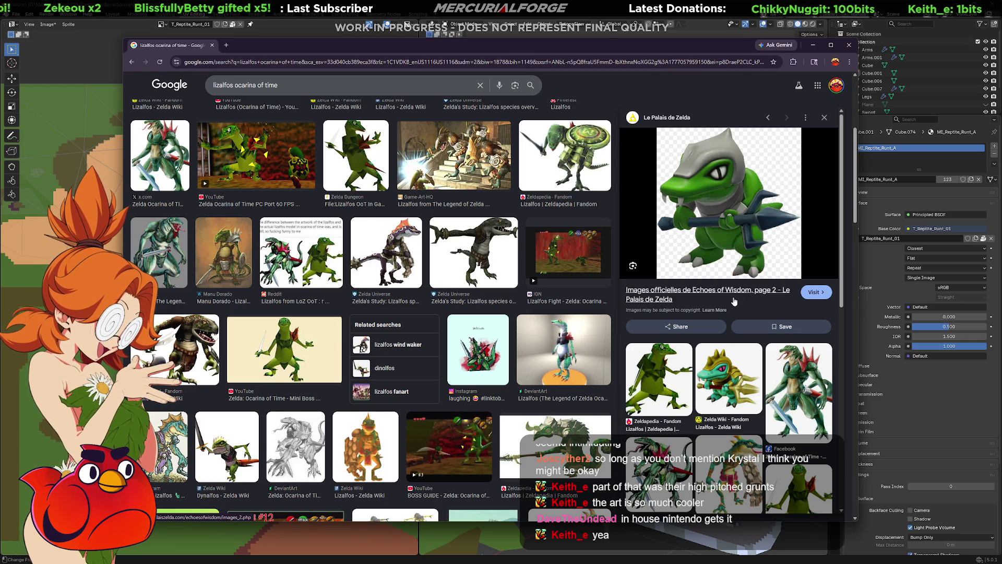
{"action": "scroll", "coordinate": [734, 302], "scroll_direction": "down", "scroll_amount": 1}
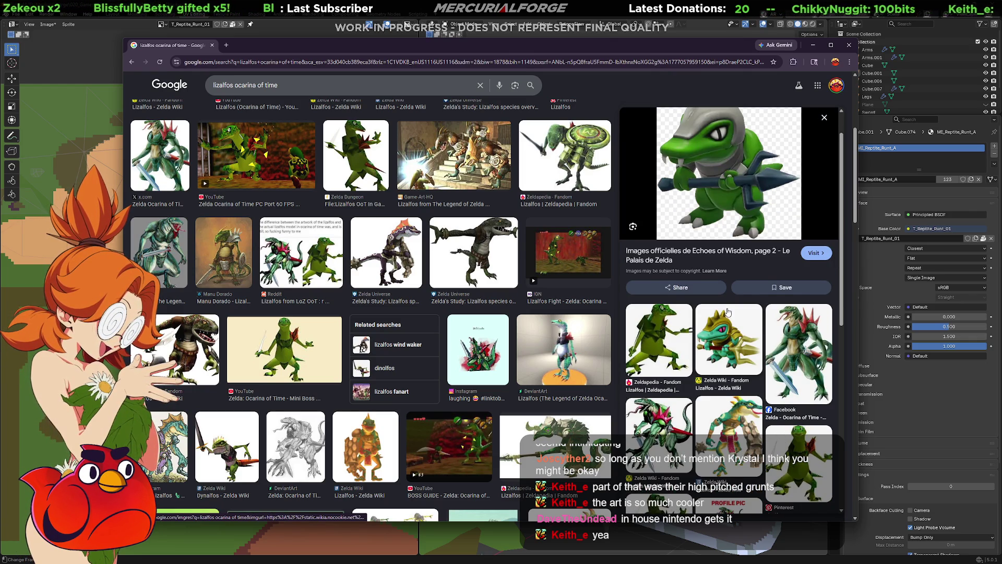
{"action": "scroll", "coordinate": [728, 311], "scroll_direction": "down", "scroll_amount": 1}
{"action": "scroll", "coordinate": [727, 312], "scroll_direction": "down", "scroll_amount": 1}
{"action": "scroll", "coordinate": [728, 311], "scroll_direction": "down", "scroll_amount": 2}
{"action": "scroll", "coordinate": [729, 311], "scroll_direction": "down", "scroll_amount": 1}
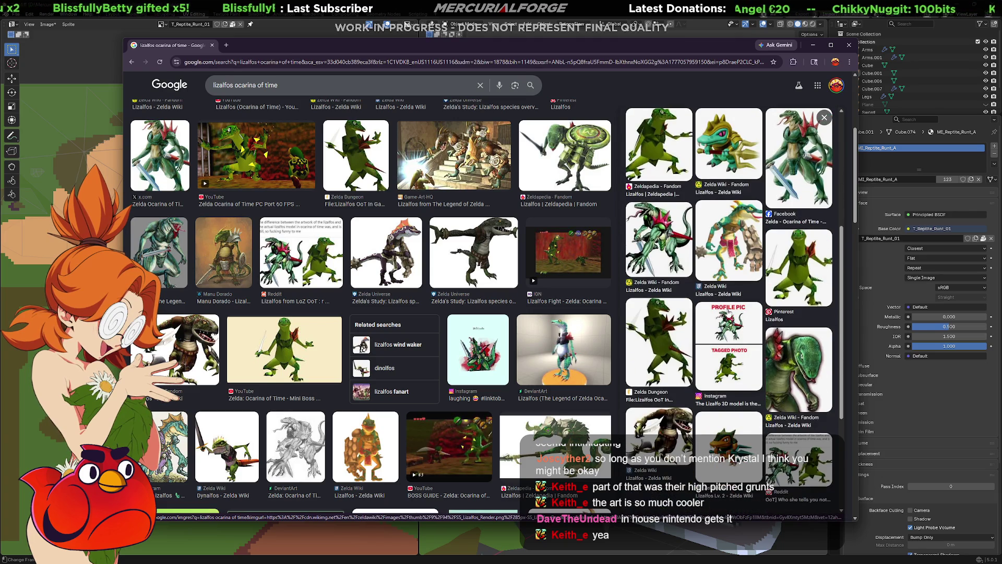
{"action": "left_click", "coordinate": [728, 313]}
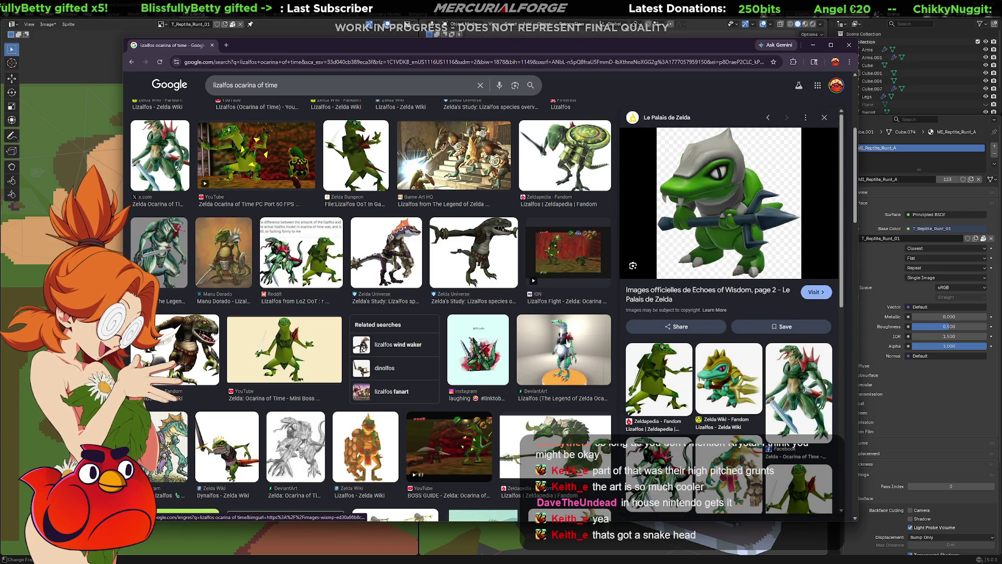
{"action": "scroll", "coordinate": [433, 317], "scroll_direction": "down", "scroll_amount": 1}
{"action": "scroll", "coordinate": [432, 318], "scroll_direction": "down", "scroll_amount": 1}
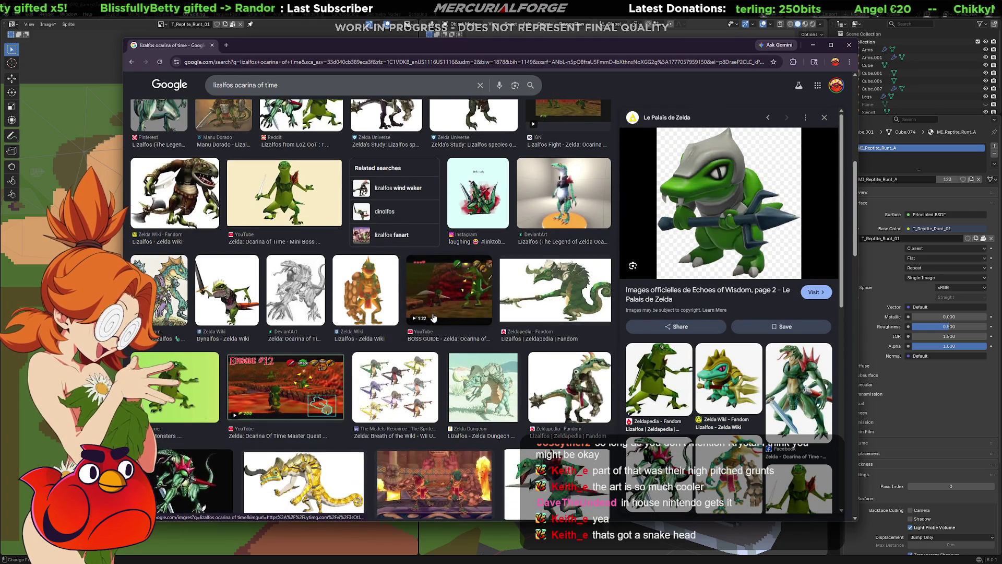
{"action": "scroll", "coordinate": [435, 317], "scroll_direction": "down", "scroll_amount": 1}
{"action": "scroll", "coordinate": [434, 318], "scroll_direction": "down", "scroll_amount": 1}
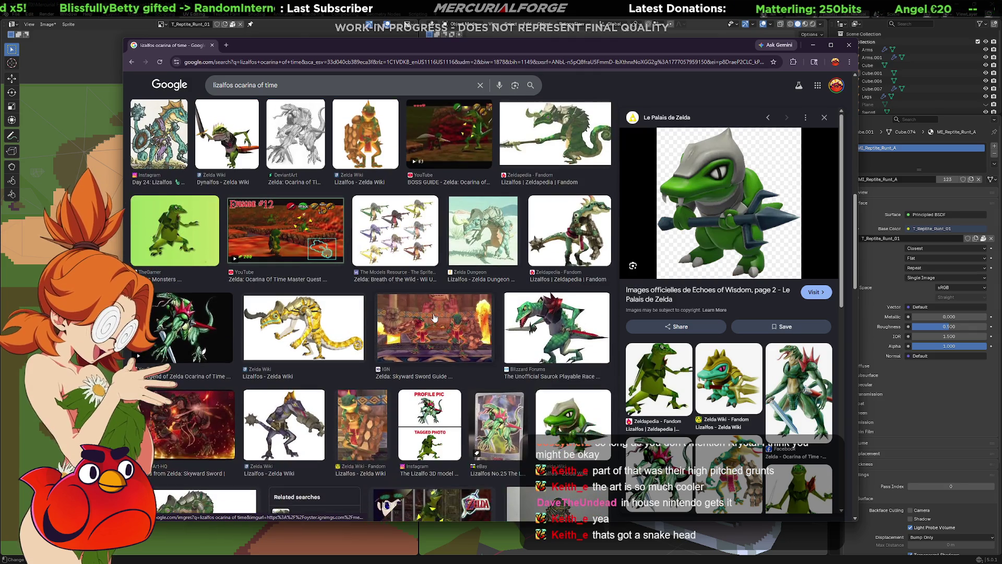
{"action": "left_click", "coordinate": [554, 322]}
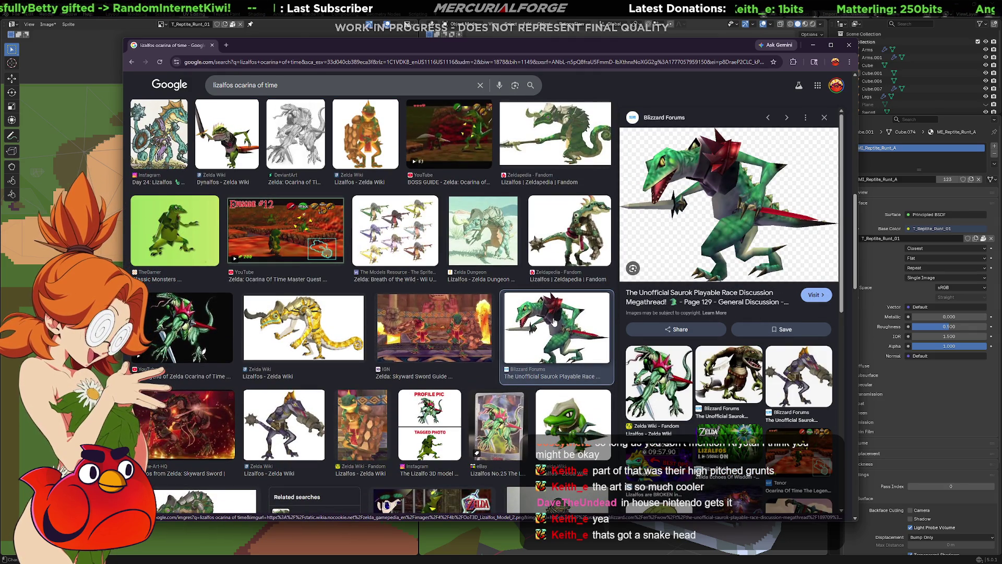
{"action": "scroll", "coordinate": [743, 379], "scroll_direction": "down", "scroll_amount": 2}
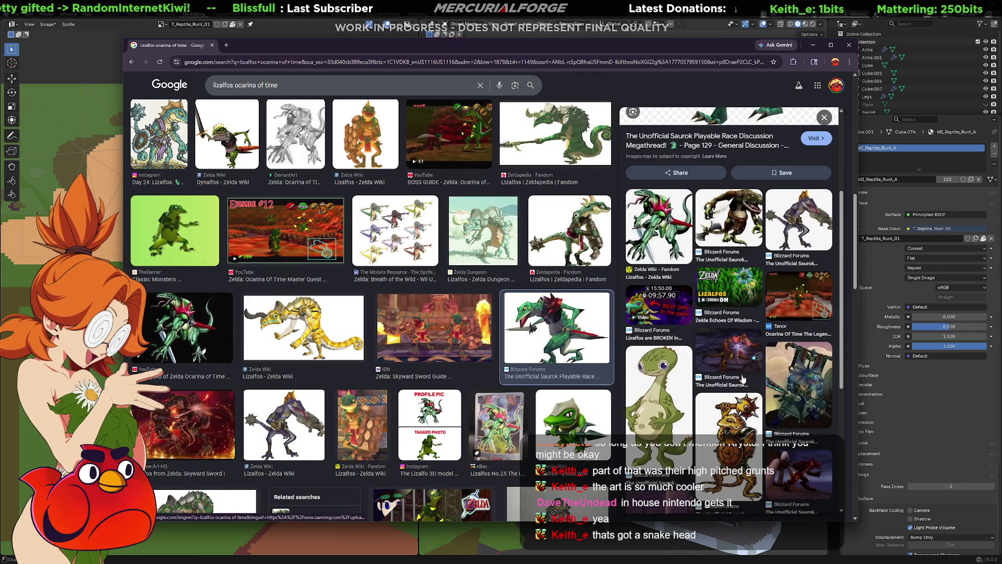
{"action": "scroll", "coordinate": [742, 379], "scroll_direction": "down", "scroll_amount": 1}
{"action": "scroll", "coordinate": [743, 379], "scroll_direction": "up", "scroll_amount": 3}
{"action": "scroll", "coordinate": [363, 363], "scroll_direction": "down", "scroll_amount": 2}
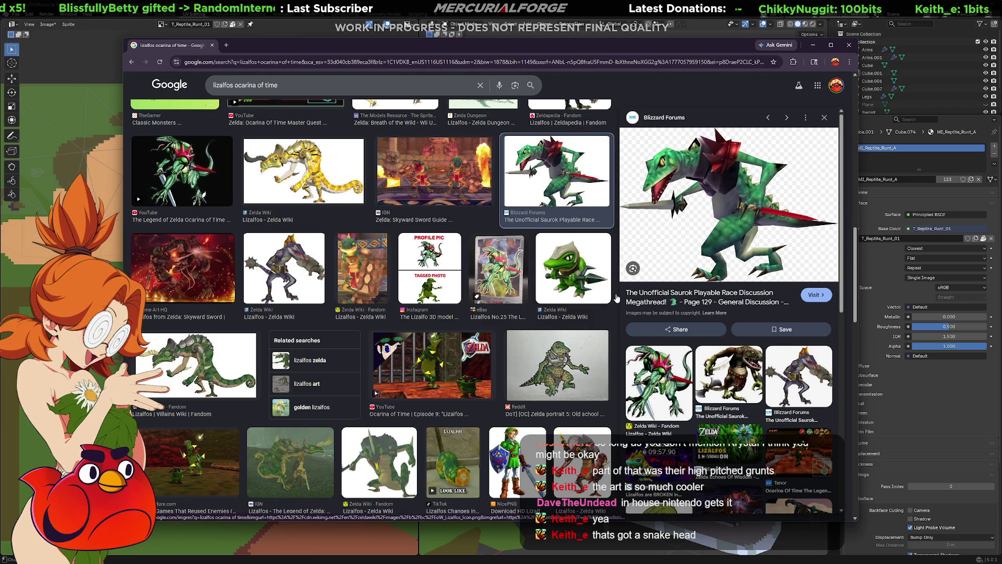
{"action": "scroll", "coordinate": [720, 344], "scroll_direction": "down", "scroll_amount": 2}
{"action": "scroll", "coordinate": [720, 344], "scroll_direction": "down", "scroll_amount": 2}
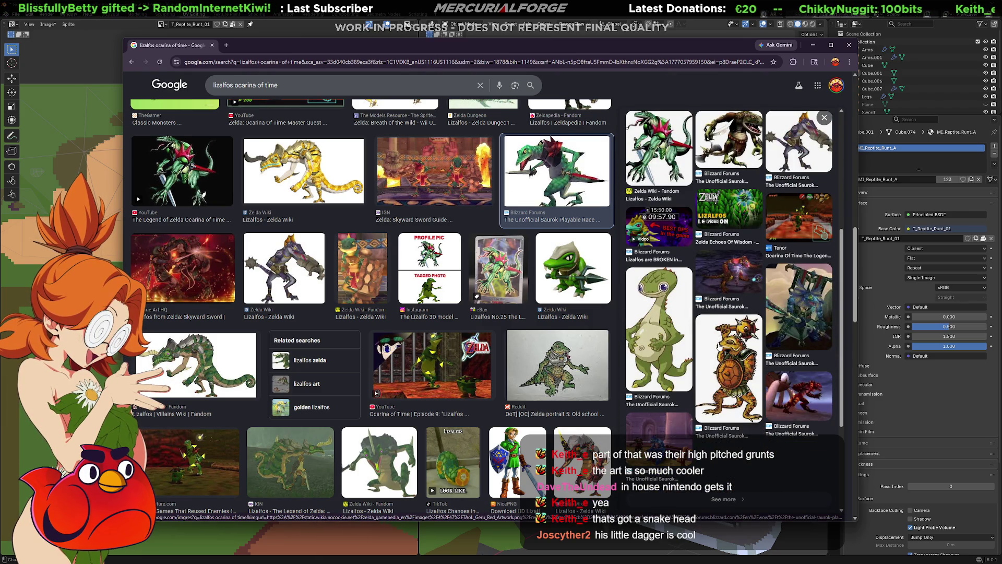
{"action": "scroll", "coordinate": [720, 343], "scroll_direction": "up", "scroll_amount": 4}
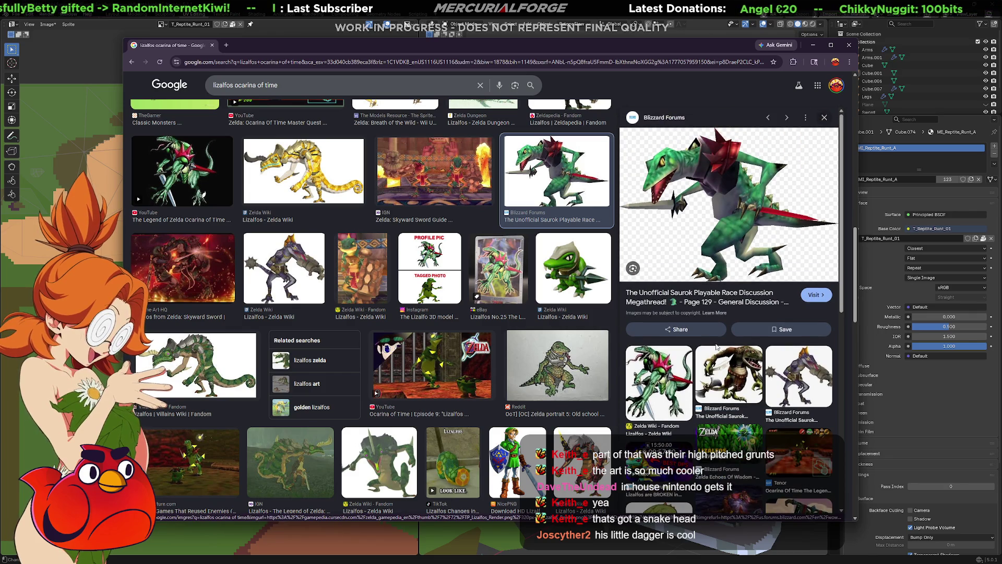
{"action": "scroll", "coordinate": [489, 254], "scroll_direction": "up", "scroll_amount": 2}
{"action": "scroll", "coordinate": [487, 254], "scroll_direction": "up", "scroll_amount": 3}
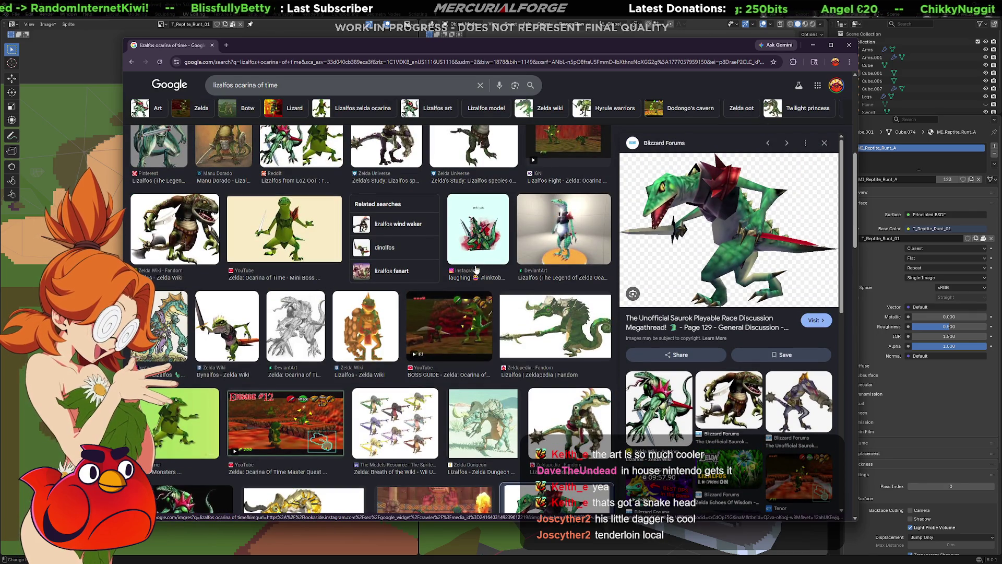
{"action": "scroll", "coordinate": [459, 311], "scroll_direction": "down", "scroll_amount": 1}
- Preview the boss guide, Zelda Wiki, Dynalfos and Mini Boss images, then the Blizzard Forums lizard, and return to Blender
{"action": "left_click", "coordinate": [459, 295]}
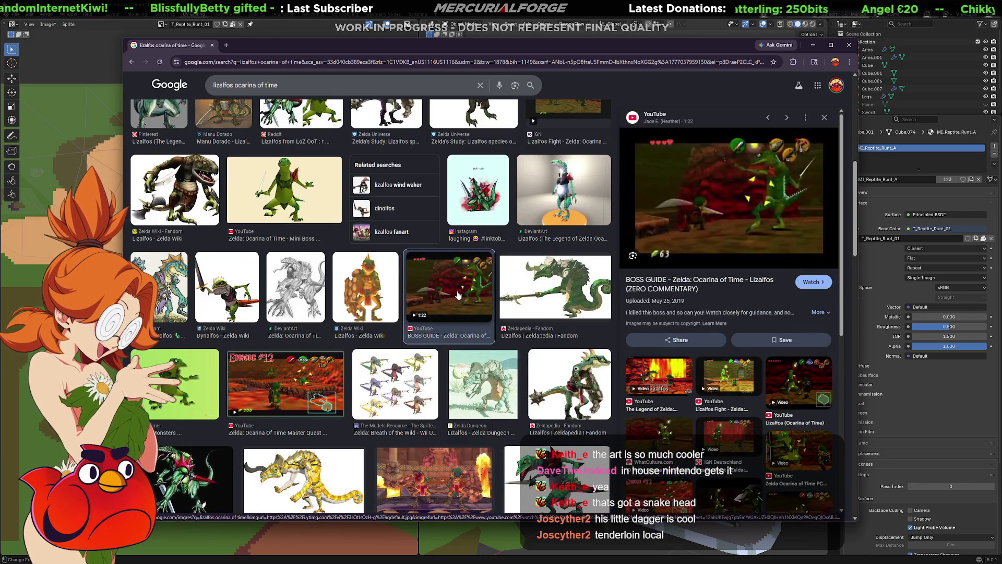
{"action": "left_click", "coordinate": [357, 289]}
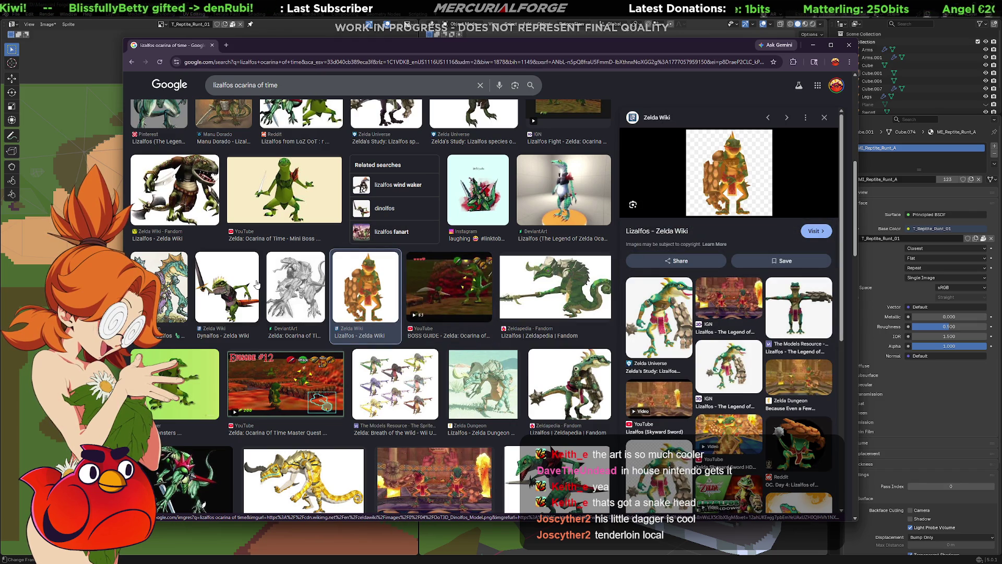
{"action": "left_click", "coordinate": [257, 285]}
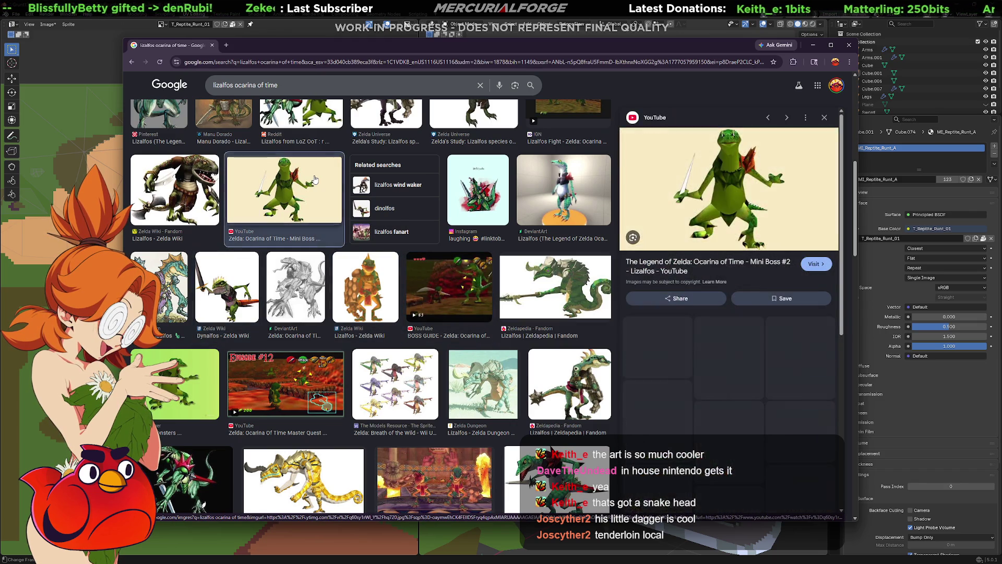
{"action": "left_click", "coordinate": [315, 180]}
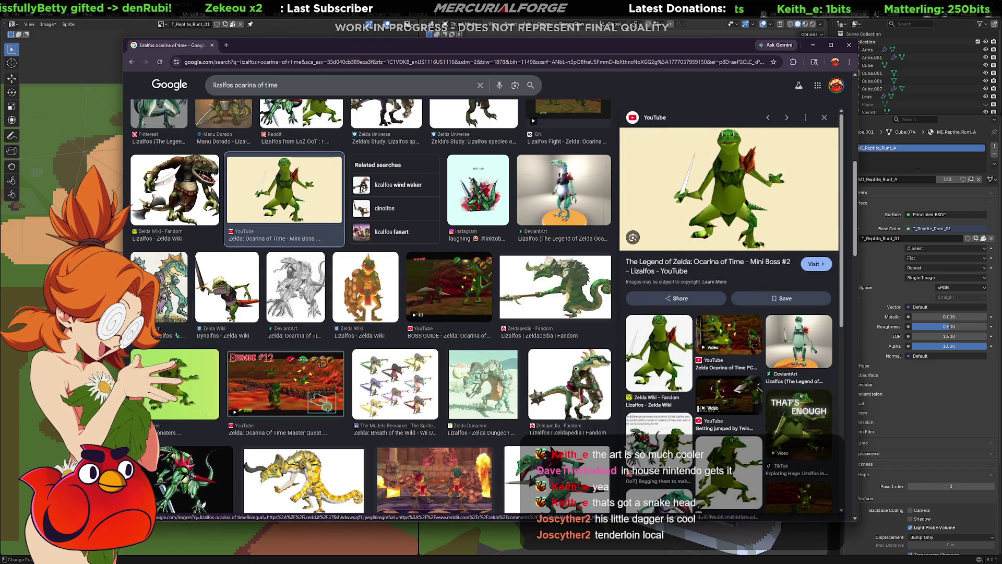
{"action": "left_click", "coordinate": [548, 471]}
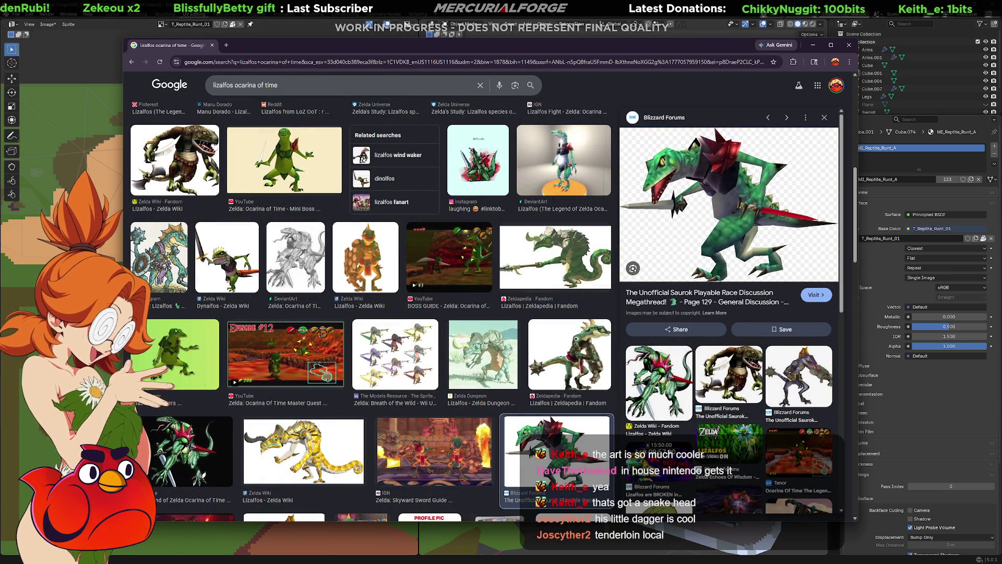
{"action": "key", "text": "alt+Tab"}
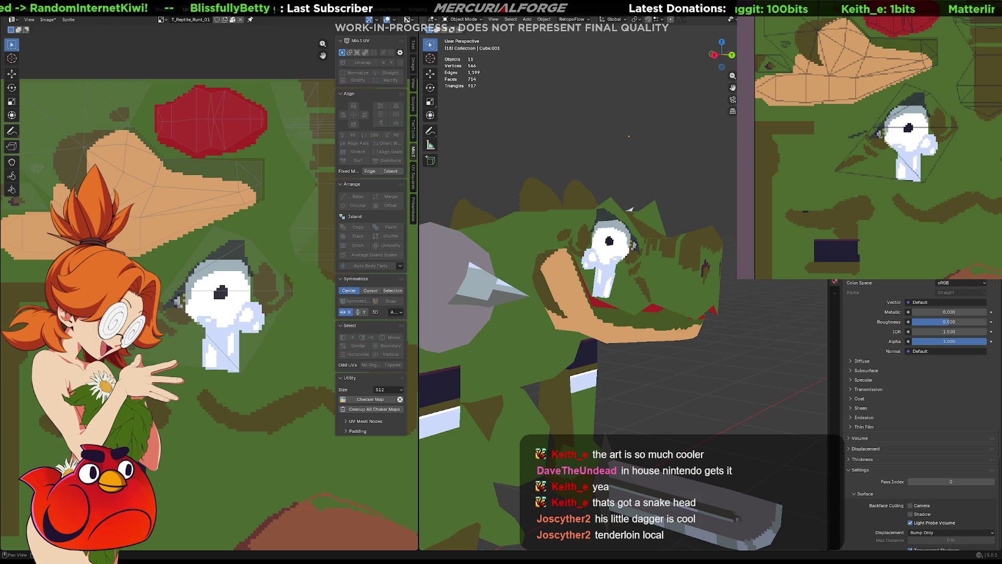
{"action": "mouse_move", "coordinate": [595, 259]}
{"action": "middle_mouse_down"}
{"action": "mouse_move", "coordinate": [622, 292]}
{"action": "mouse_move", "coordinate": [612, 296]}
{"action": "middle_mouse_up"}
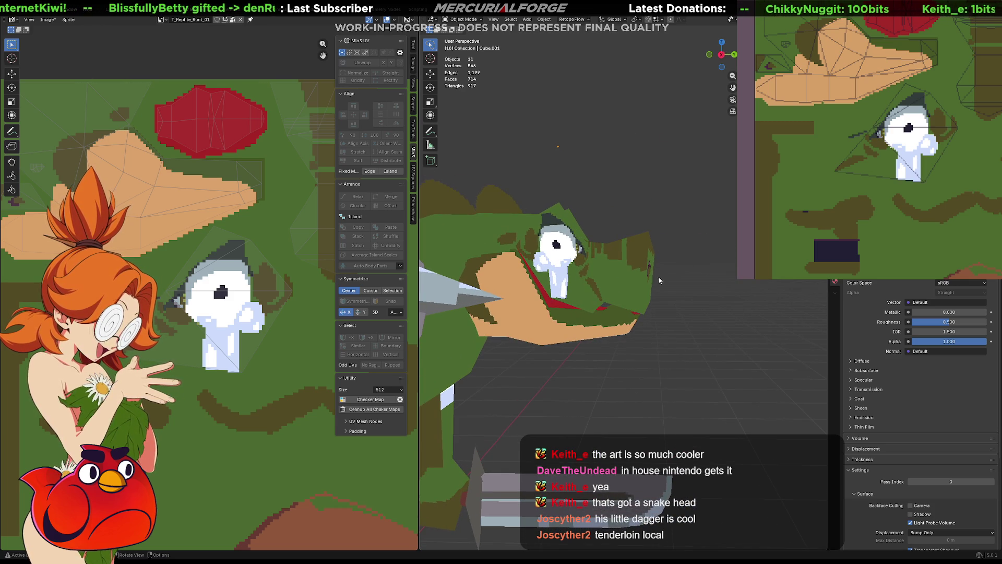
{"action": "key", "text": "Tab"}
- In wireframe, select the snout-tip vertices and scale them down with proportional falloff to a point
{"action": "key", "text": "shift+z"}
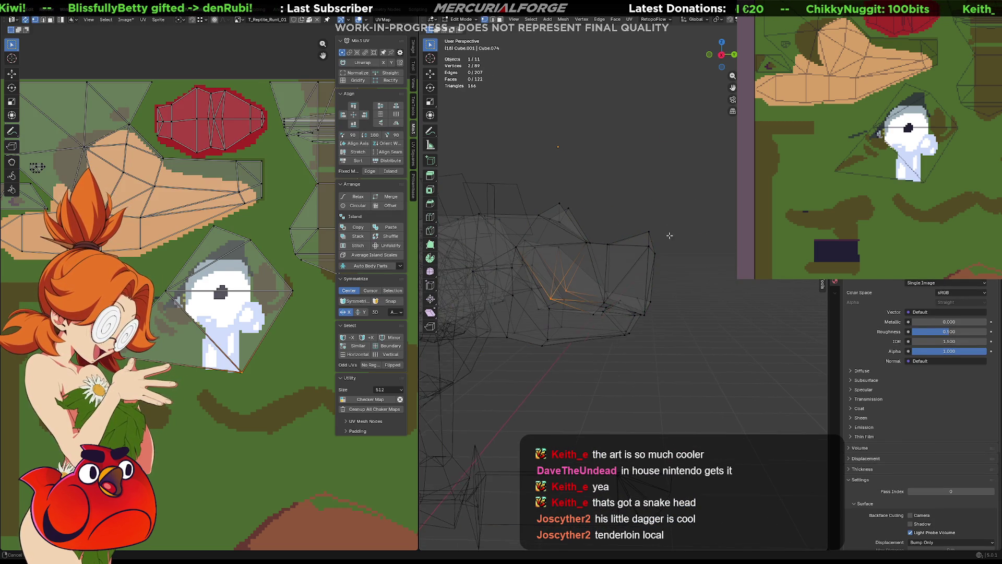
{"action": "left_click_drag", "start_coordinate": [706, 186], "coordinate": [618, 365]}
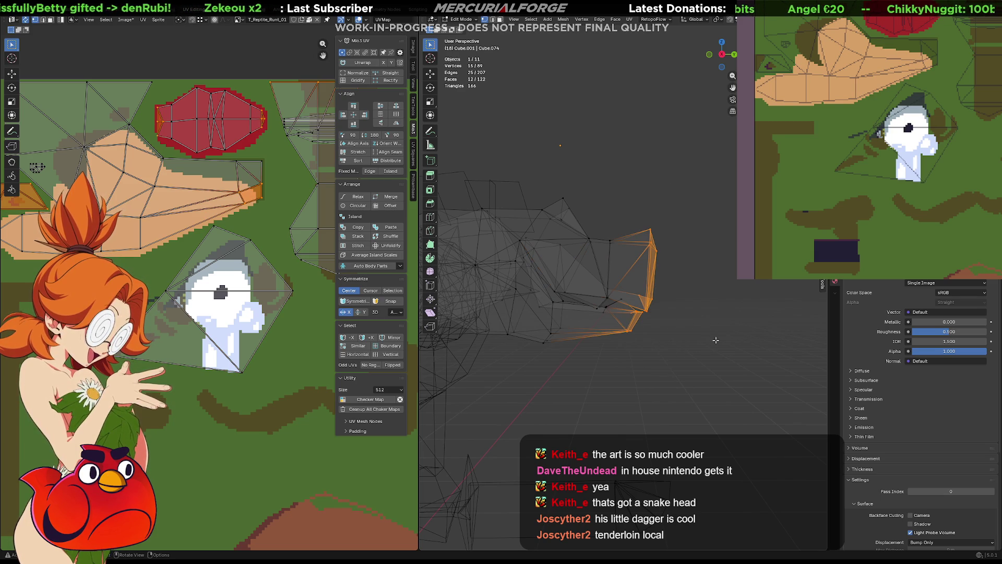
{"action": "key", "text": "s"}
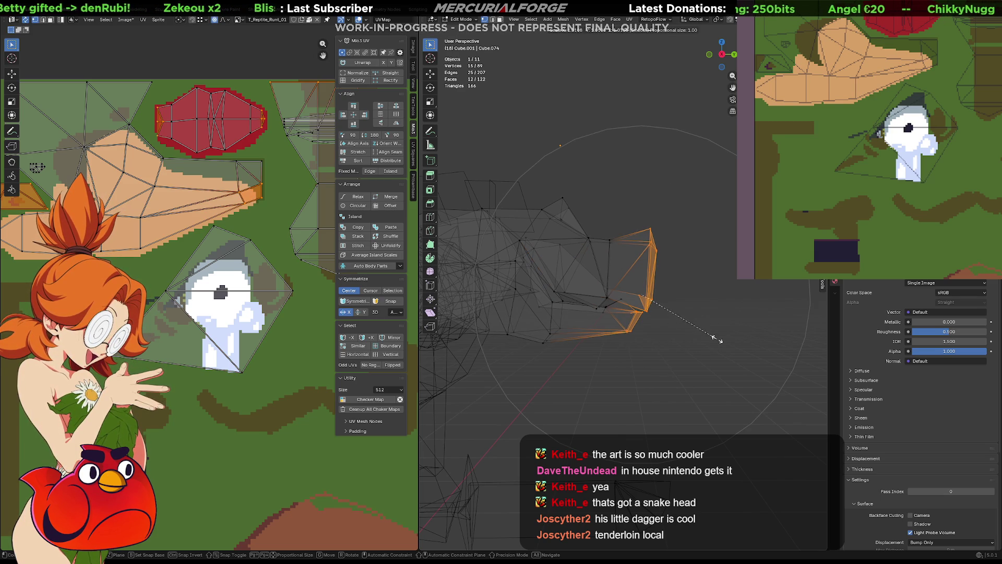
{"action": "scroll", "coordinate": [665, 343], "scroll_direction": "up", "scroll_amount": 4}
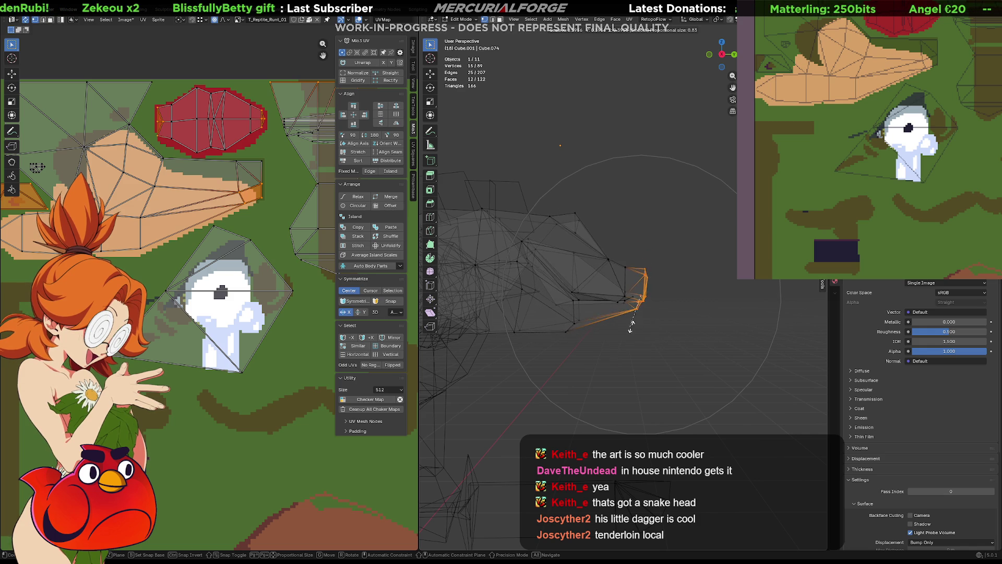
{"action": "left_click", "coordinate": [654, 294]}
- Push the snout forward along Y to lengthen the head, check it in solid view, then undo
{"action": "key", "text": "g"}
{"action": "key", "text": "y"}
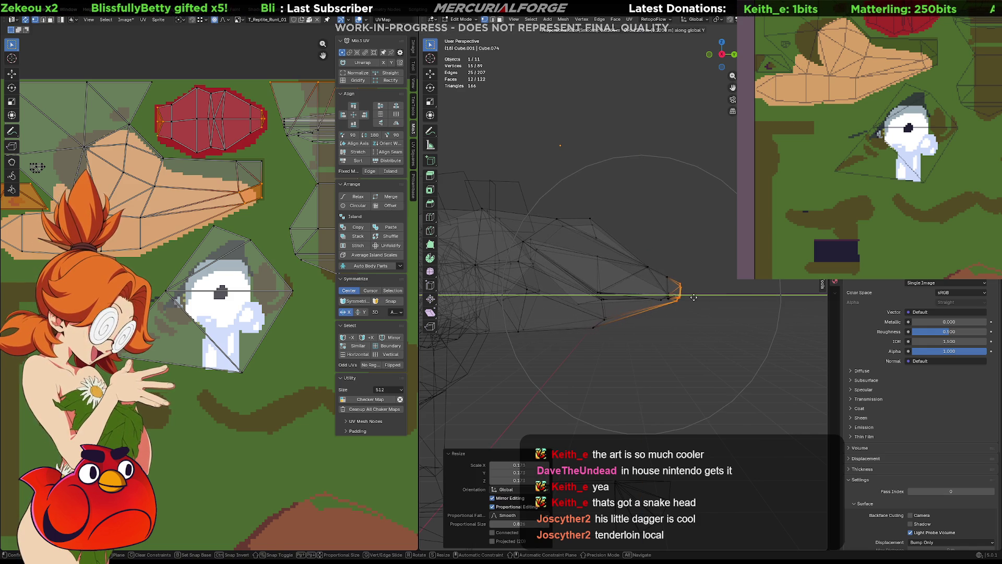
{"action": "left_click", "coordinate": [751, 295]}
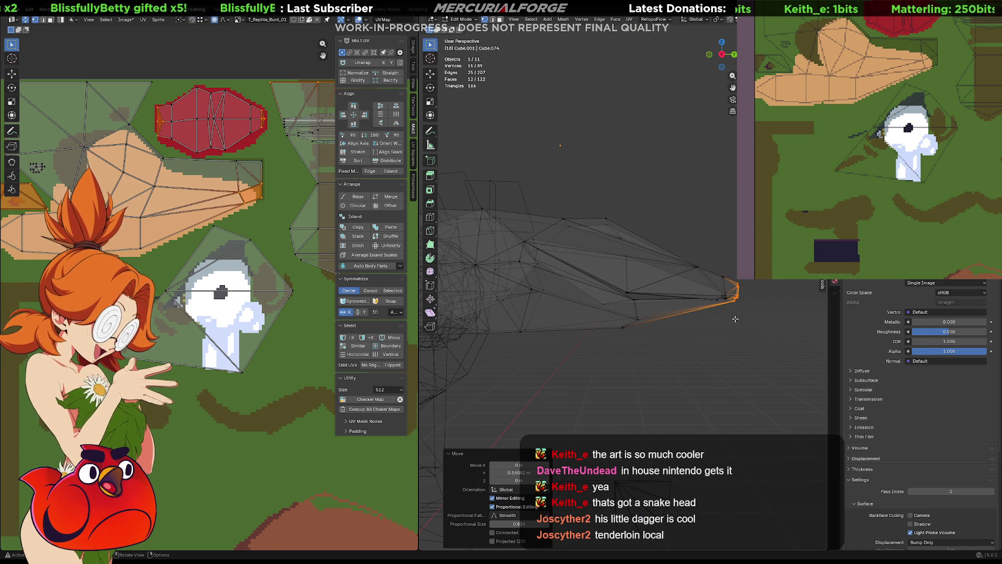
{"action": "key", "text": "shift+z"}
{"action": "mouse_move", "coordinate": [704, 345]}
{"action": "middle_mouse_down"}
{"action": "mouse_move", "coordinate": [580, 351]}
{"action": "mouse_move", "coordinate": [685, 350]}
{"action": "mouse_move", "coordinate": [721, 337]}
{"action": "middle_mouse_up"}
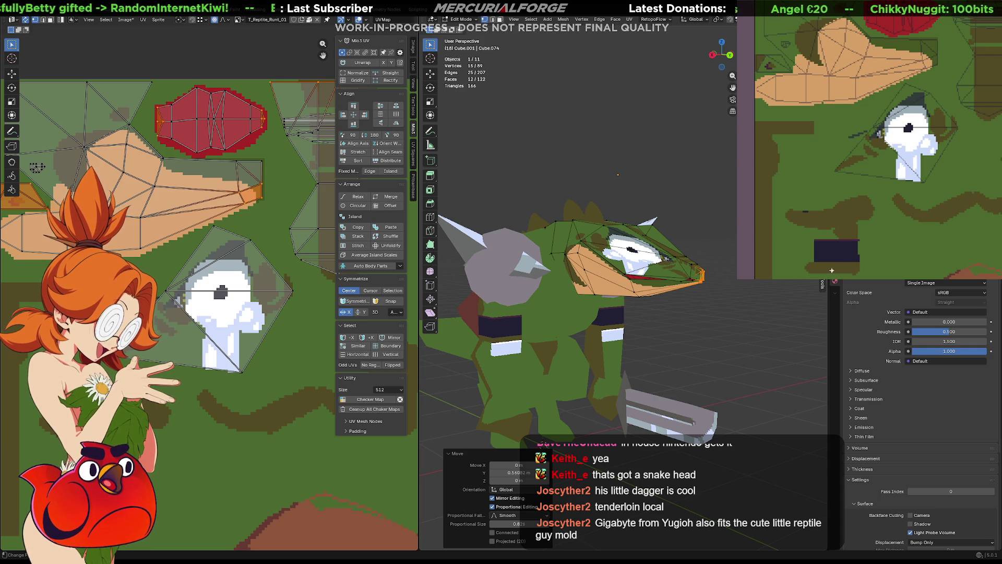
{"action": "key", "text": "ctrl+z"}
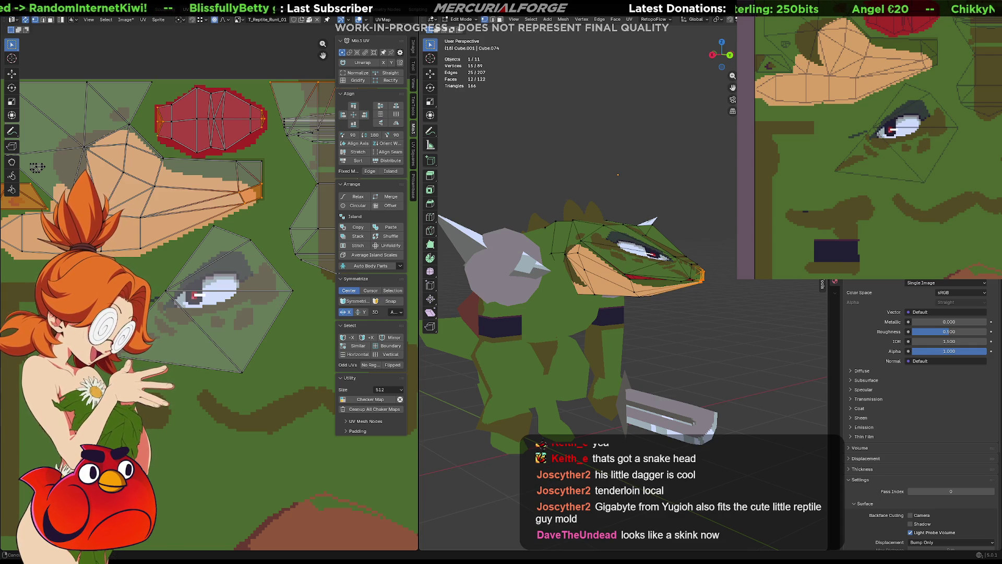
- View the reptile from the front in Object Mode, return to Edit Mode and clear the snout selection
{"action": "middle_click_drag", "start_coordinate": [666, 345], "coordinate": [634, 348]}
{"action": "key", "text": "Tab"}
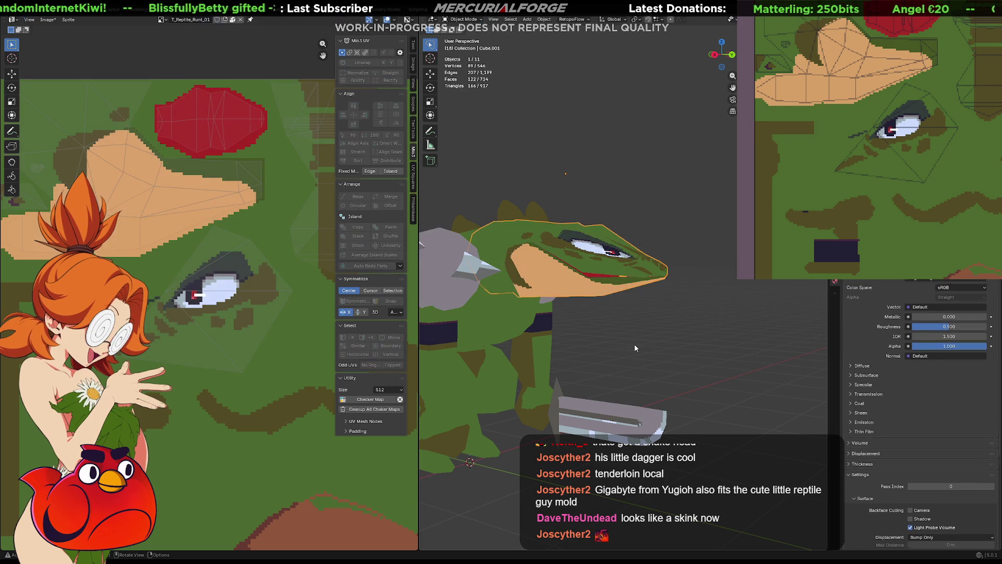
{"action": "key", "text": "KP_1"}
{"action": "mouse_move", "coordinate": [660, 338]}
{"action": "middle_mouse_down"}
{"action": "mouse_move", "coordinate": [598, 353]}
{"action": "mouse_move", "coordinate": [508, 342]}
{"action": "mouse_move", "coordinate": [681, 337]}
{"action": "mouse_move", "coordinate": [673, 347]}
{"action": "middle_mouse_up"}
{"action": "key", "text": "Tab"}
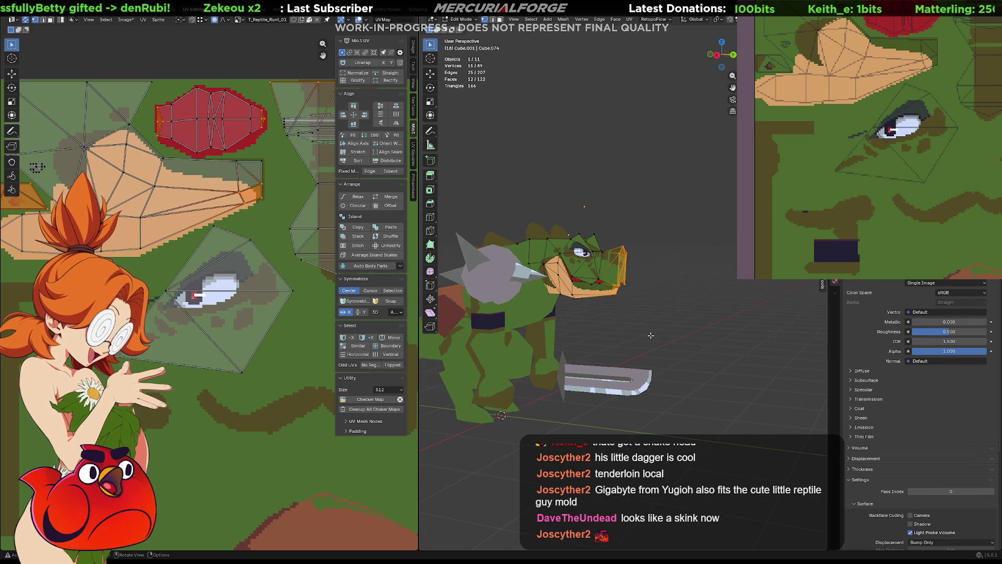
{"action": "left_click", "coordinate": [666, 341]}
{"action": "scroll", "coordinate": [658, 339], "scroll_direction": "up", "scroll_amount": 2}
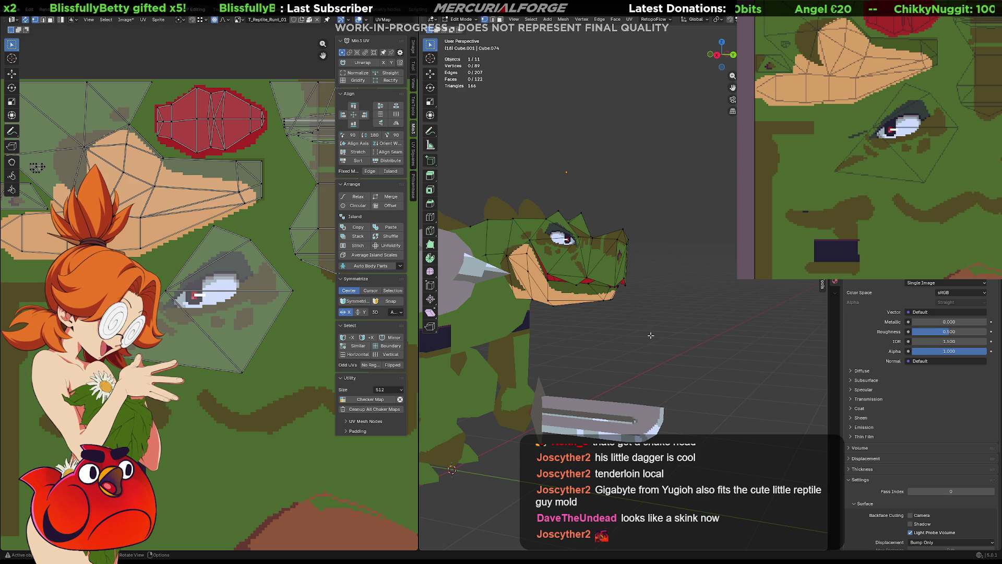
- From a front view, box-select the upper faces of the lizard's head
{"action": "middle_click_drag", "start_coordinate": [668, 316], "coordinate": [548, 309]}
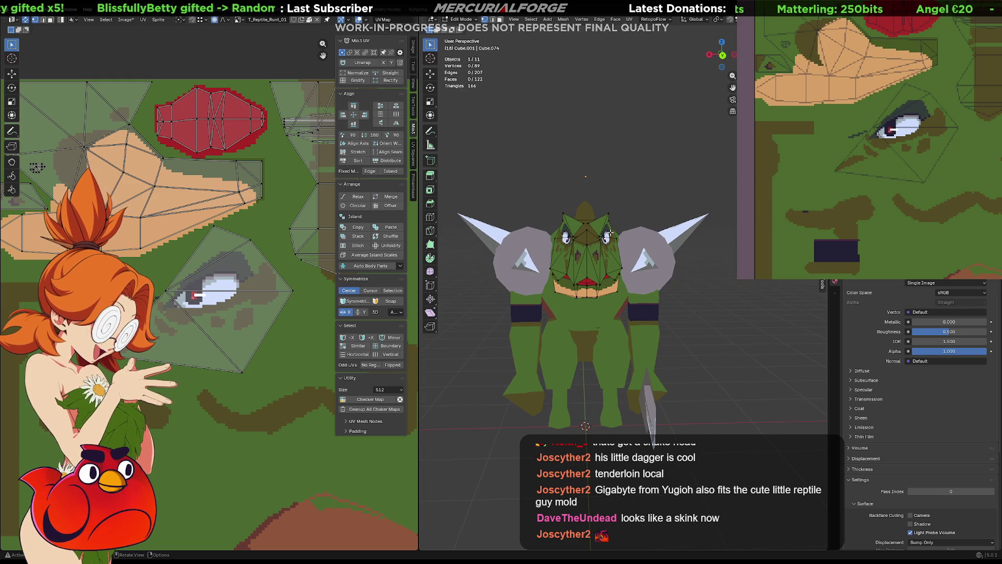
{"action": "left_click_drag", "start_coordinate": [634, 196], "coordinate": [525, 256]}
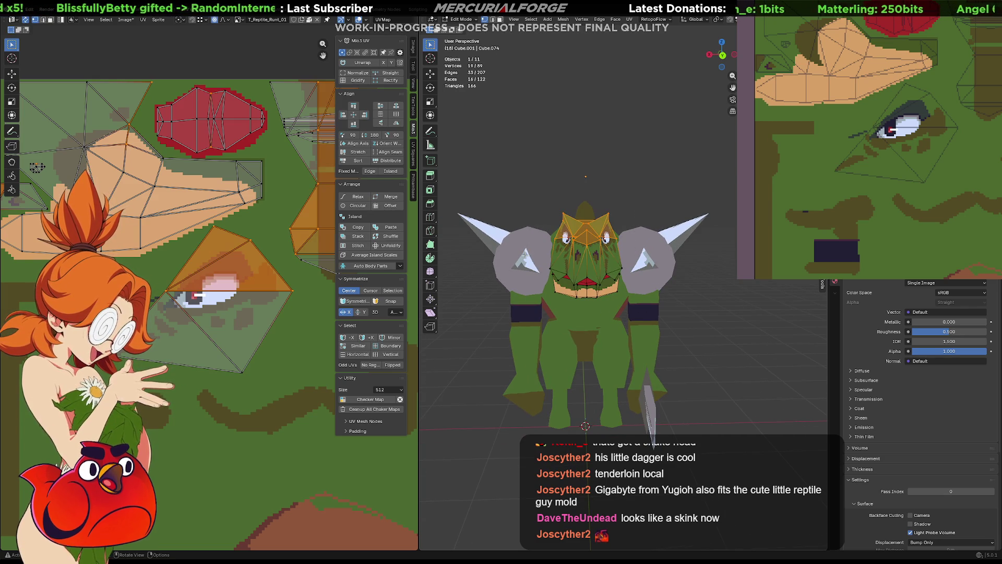
- Add the hidden top-of-head faces to the selection in wireframe and try an X scale, then cancel it
{"action": "key", "text": "shift+z"}
{"action": "left_click_drag", "start_coordinate": [654, 195], "coordinate": [529, 251]}
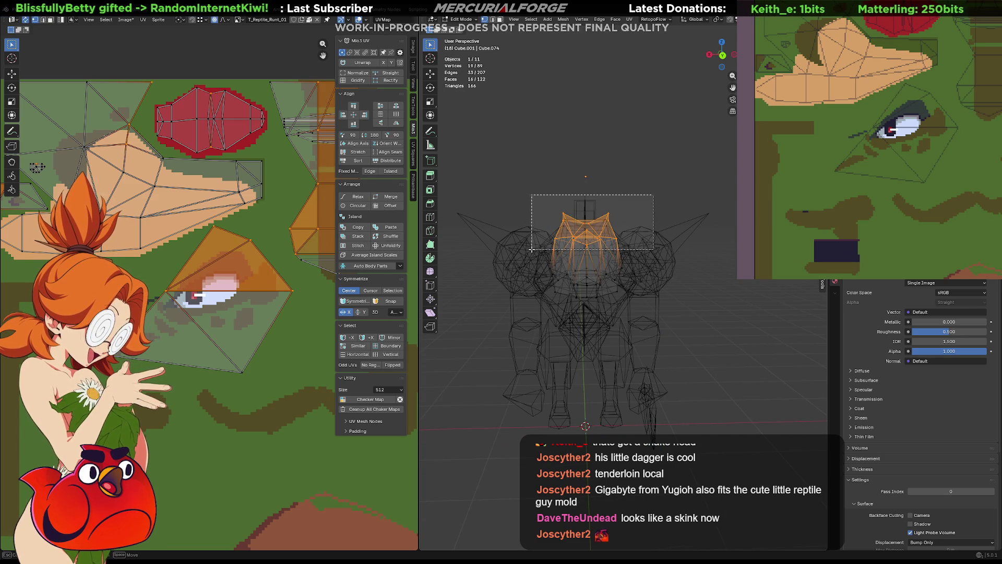
{"action": "key", "text": "shift+z"}
{"action": "mouse_move", "coordinate": [531, 251]}
{"action": "middle_mouse_down"}
{"action": "mouse_move", "coordinate": [589, 252]}
{"action": "mouse_move", "coordinate": [559, 243]}
{"action": "middle_mouse_up"}
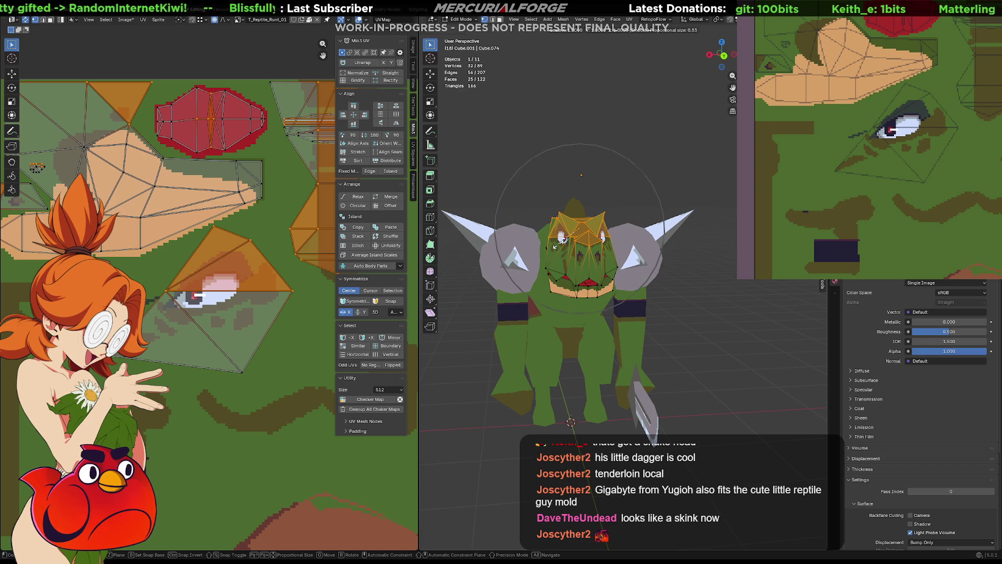
{"action": "key", "text": "s"}
{"action": "key", "text": "x"}
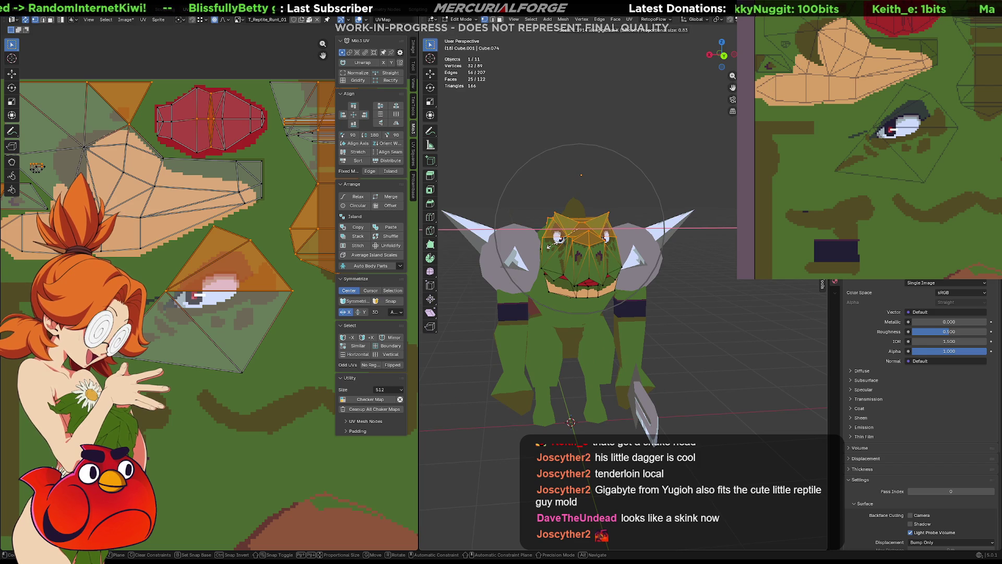
{"action": "key", "text": "Escape"}
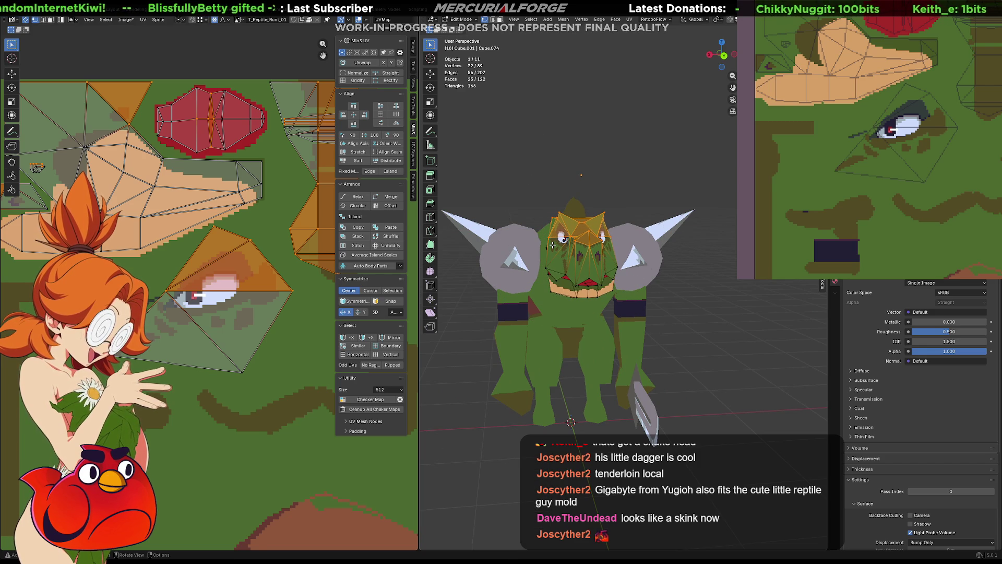
- Scale the top of the head taller along Z, then wider along X
{"action": "key", "text": "s"}
{"action": "key", "text": "z"}
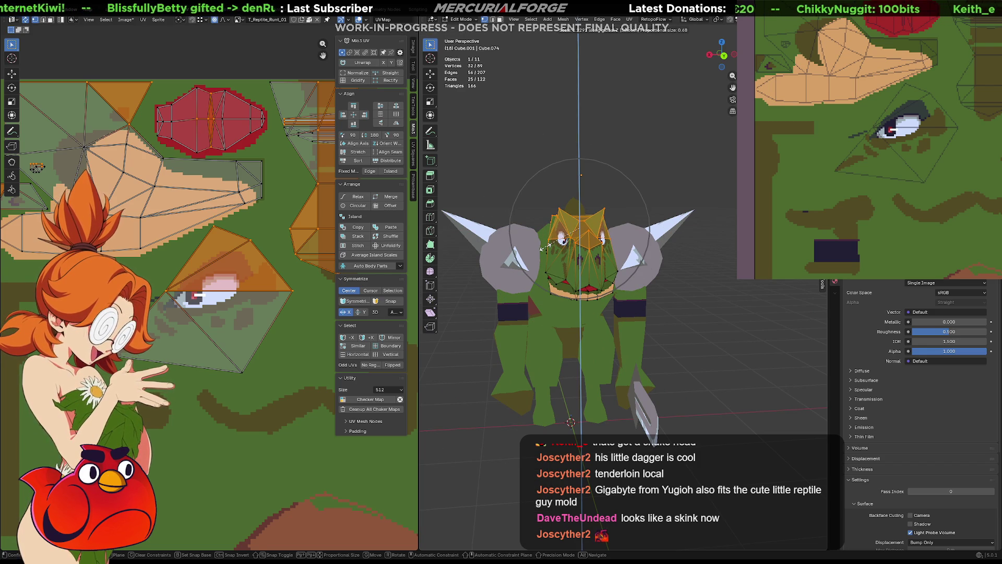
{"action": "key", "text": "Return"}
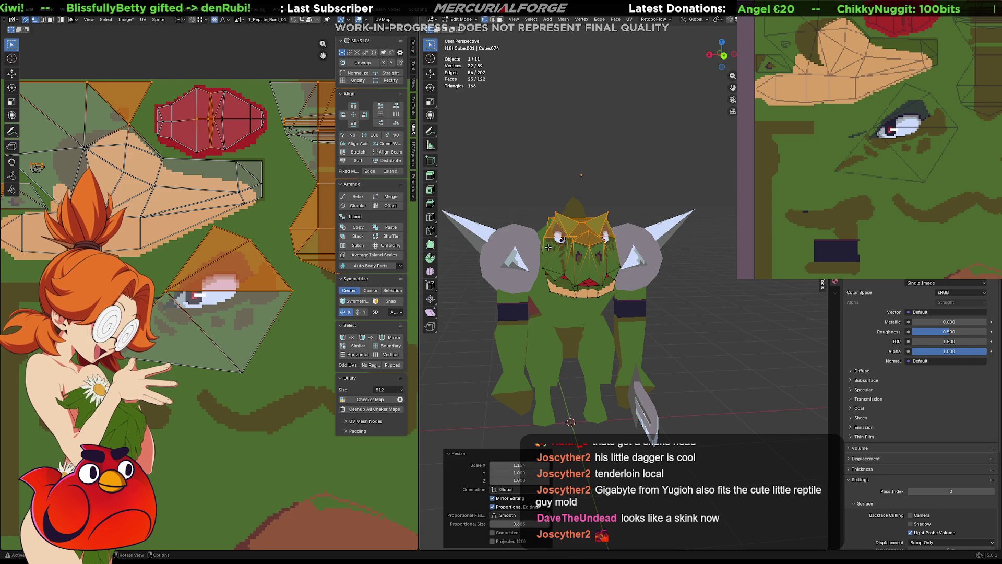
{"action": "key", "text": "s"}
{"action": "key", "text": "x"}
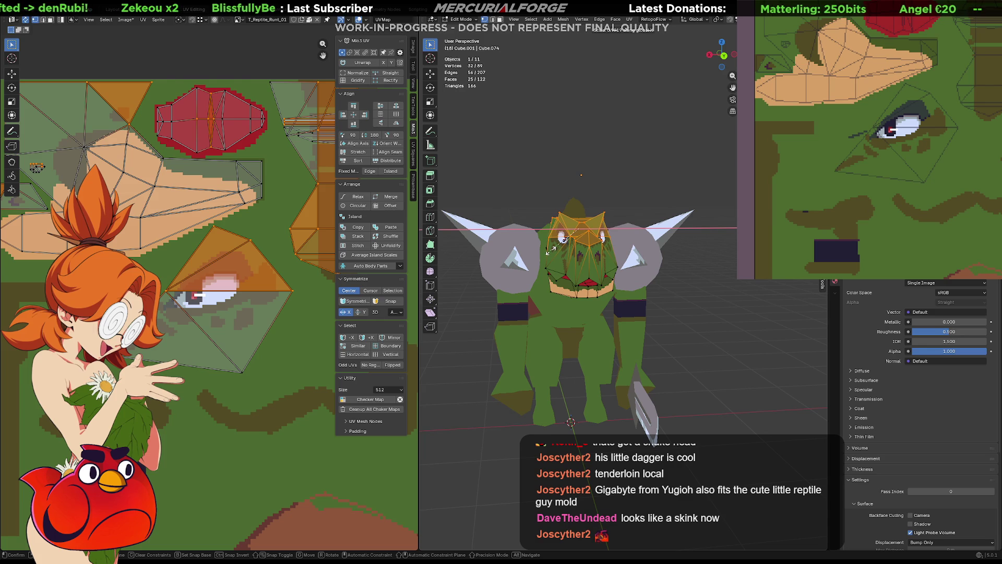
{"action": "left_click", "coordinate": [516, 255]}
- Clear the head face selection and switch to the browser's gigabyte yugioh image results
{"action": "mouse_move", "coordinate": [516, 254]}
{"action": "middle_mouse_down"}
{"action": "mouse_move", "coordinate": [718, 283]}
{"action": "mouse_move", "coordinate": [647, 284]}
{"action": "mouse_move", "coordinate": [593, 269]}
{"action": "mouse_move", "coordinate": [687, 286]}
{"action": "mouse_move", "coordinate": [702, 269]}
{"action": "middle_mouse_up"}
{"action": "left_click", "coordinate": [646, 284]}
{"action": "scroll", "coordinate": [593, 269], "scroll_direction": "up", "scroll_amount": 2}
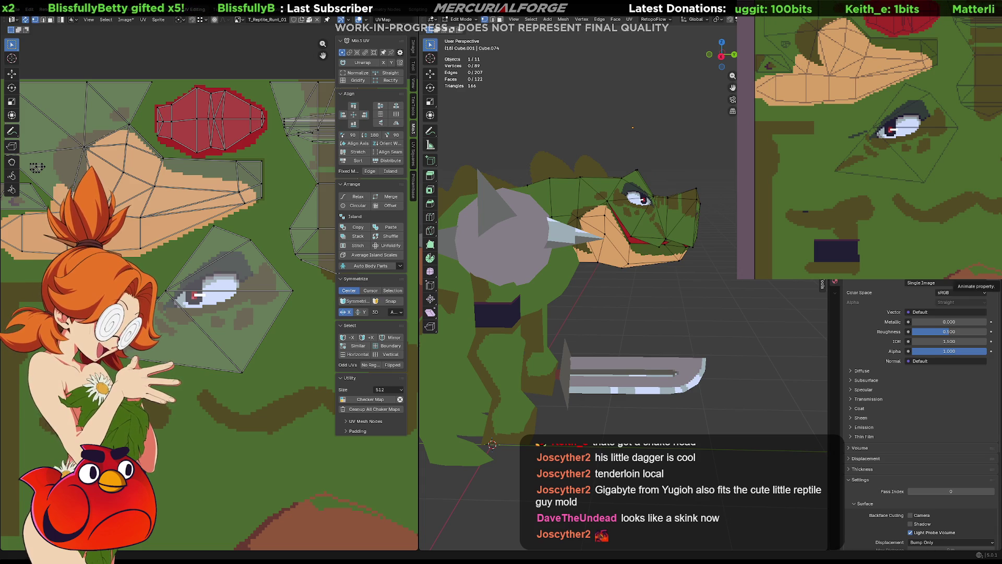
{"action": "key", "text": "alt+Tab"}
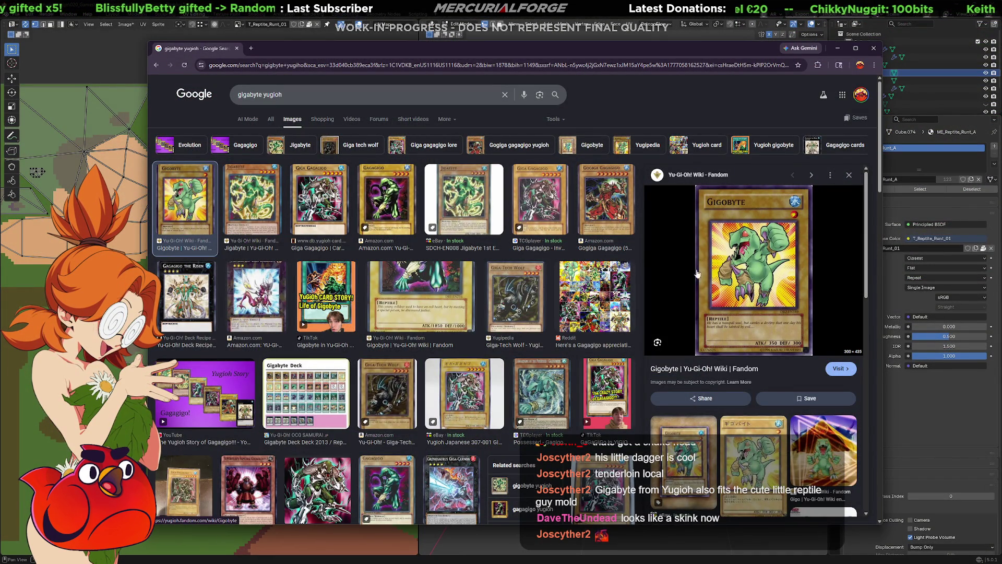
- Preview the Jigabyte, Gagagigo, Giga Gagagigo and Amazon Gagagigo card images
{"action": "left_click", "coordinate": [252, 202]}
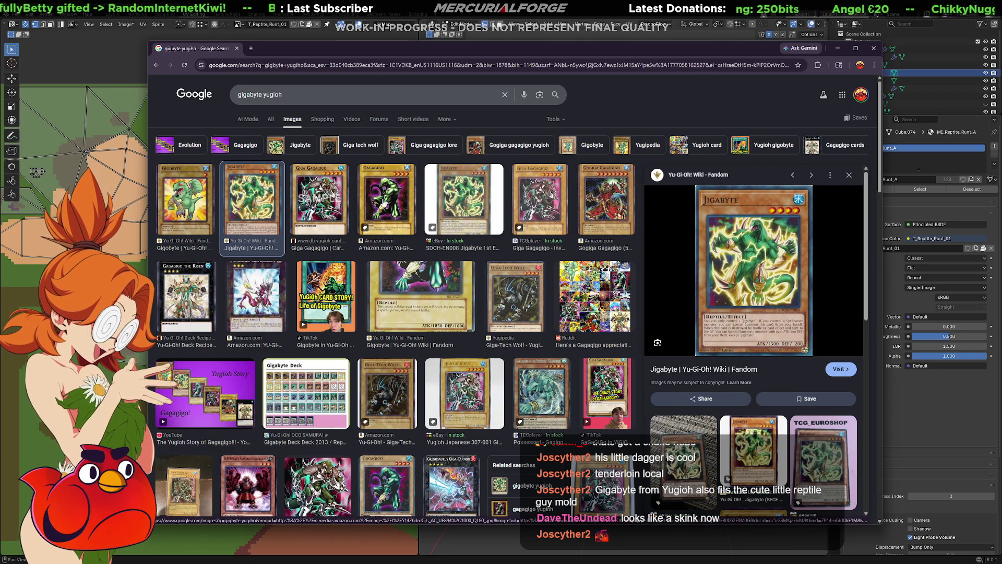
{"action": "left_click", "coordinate": [378, 205]}
{"action": "left_click", "coordinate": [321, 201]}
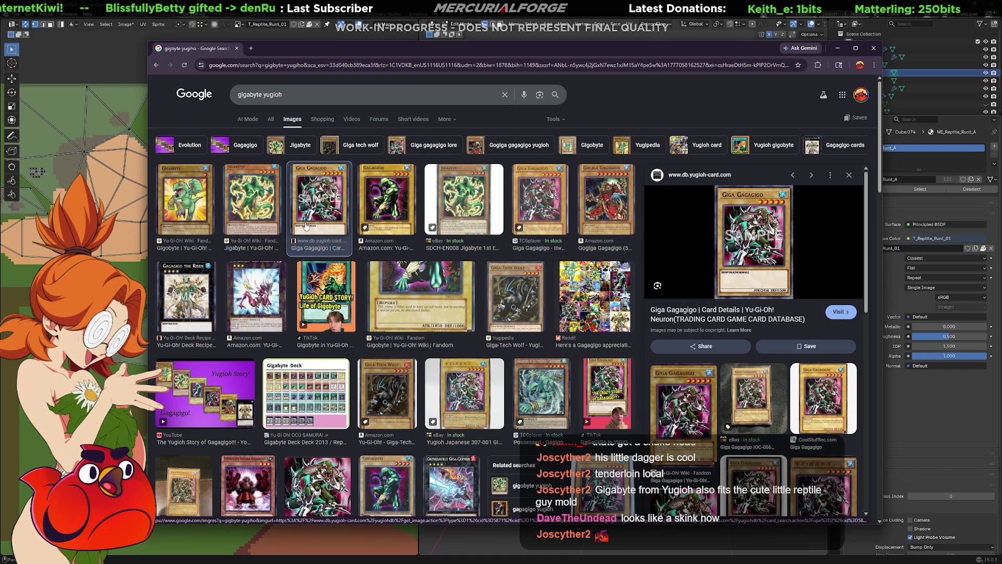
{"action": "left_click", "coordinate": [382, 209]}
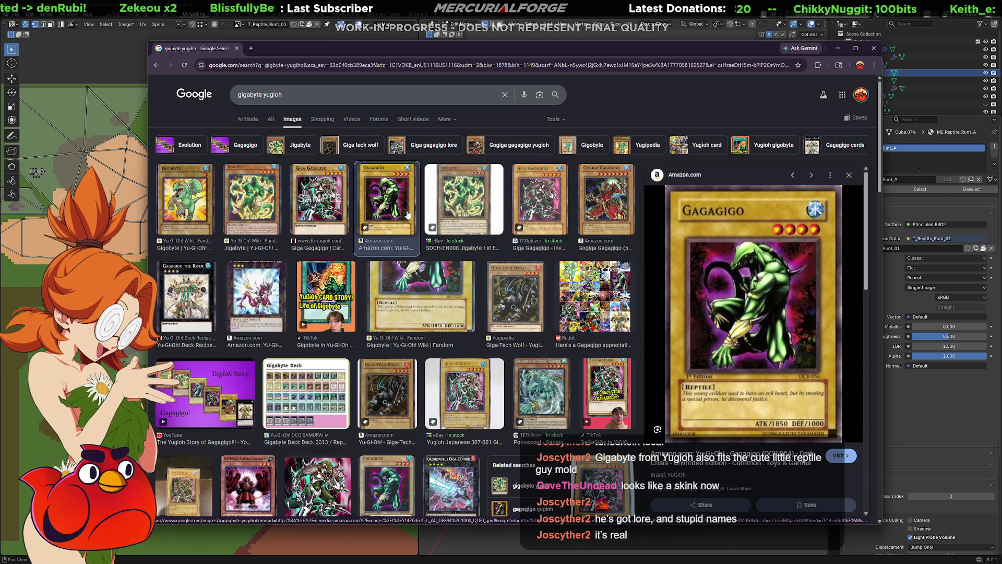
- Preview the eBay Jigabyte, TCGplayer Giga Gagagigo, Gogiga Gagagigo and Grenosaurus Giga-Cannon cards
{"action": "left_click", "coordinate": [476, 206]}
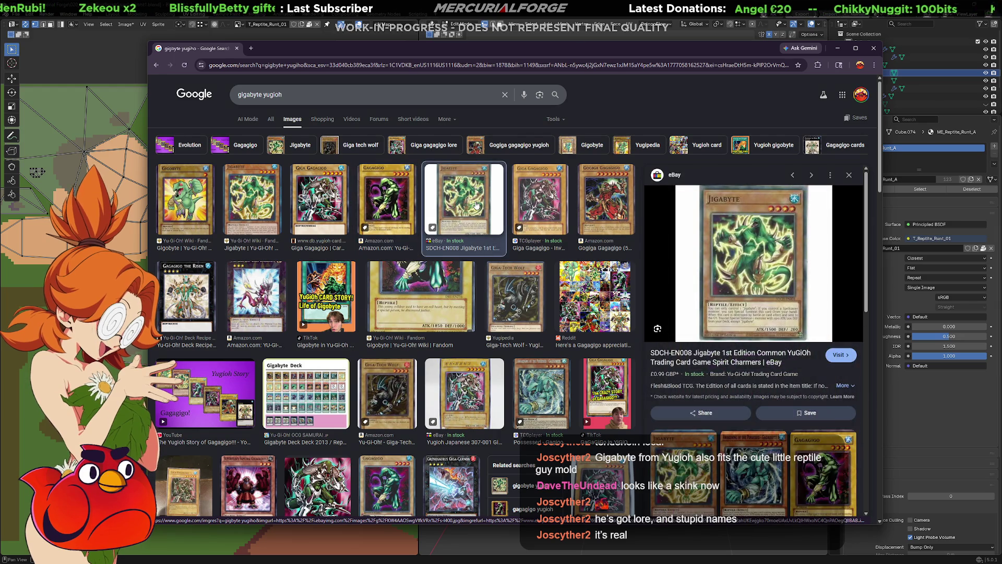
{"action": "left_click", "coordinate": [533, 190]}
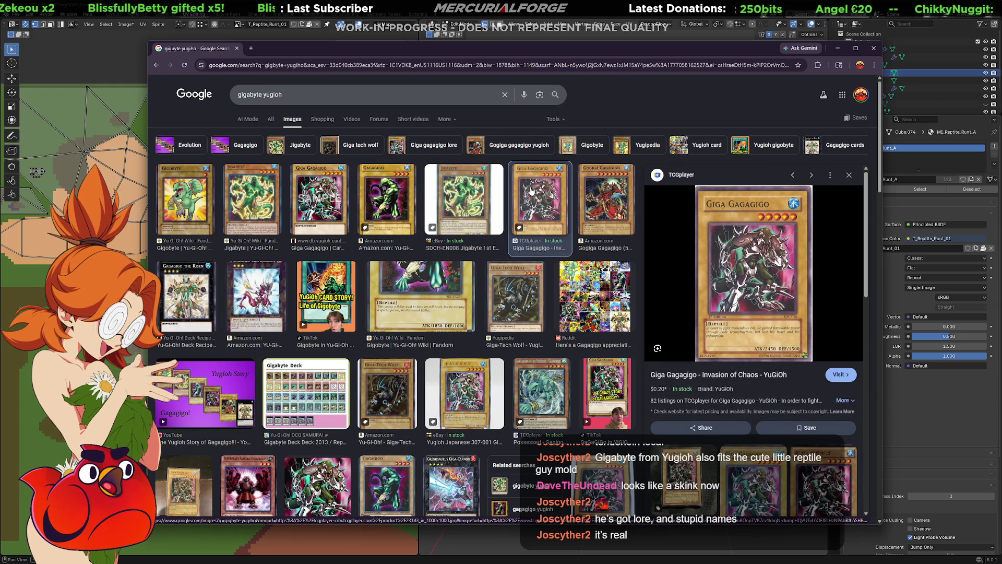
{"action": "left_click", "coordinate": [594, 186]}
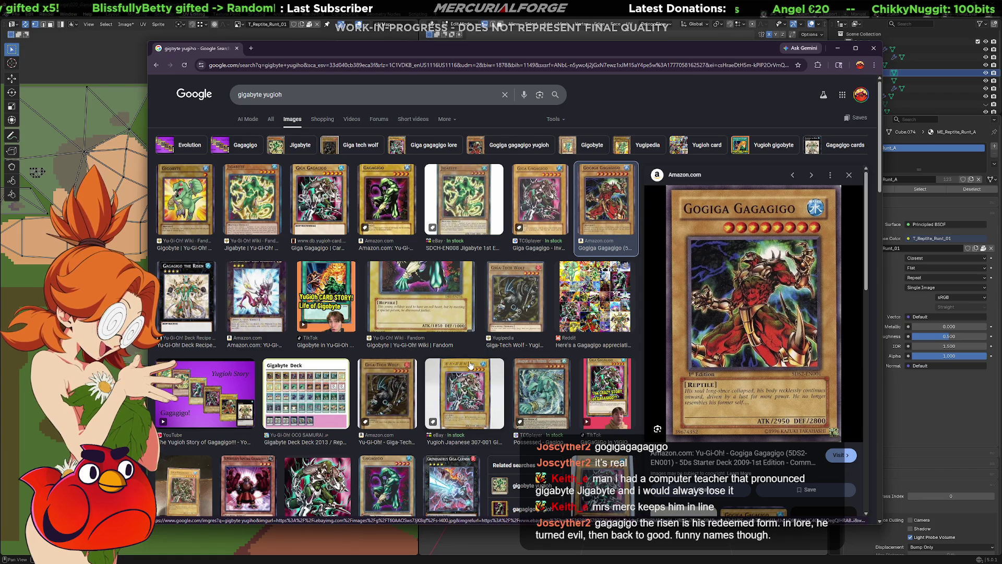
{"action": "scroll", "coordinate": [467, 423], "scroll_direction": "down", "scroll_amount": 1}
{"action": "left_click", "coordinate": [458, 462]}
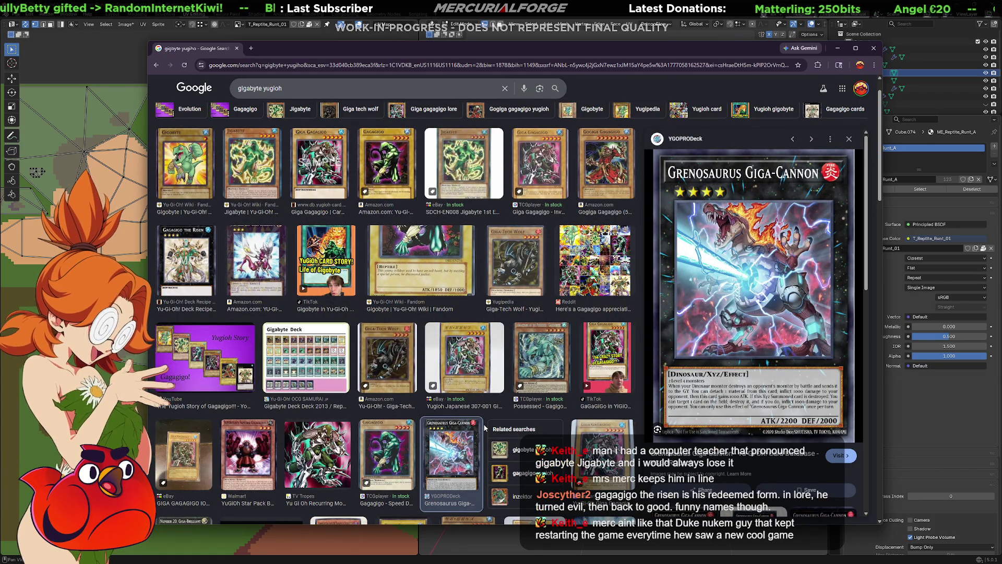
- Preview Gagagigo the Risen, Number 20: Giga-Brilliant, the Reddit collage, Gandora Giga Rays and the Gigaplant card
{"action": "left_click", "coordinate": [186, 258]}
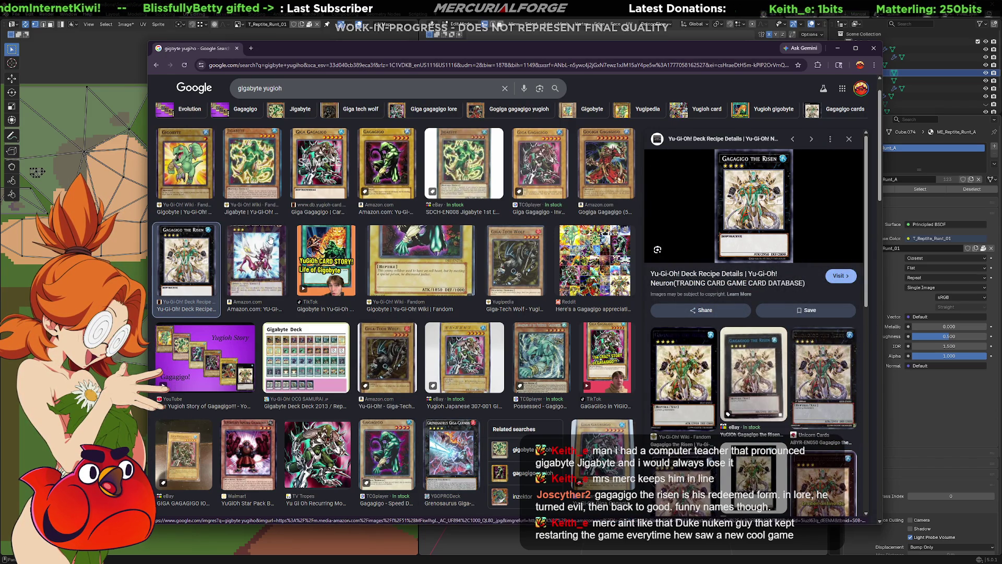
{"action": "left_click", "coordinate": [257, 262]}
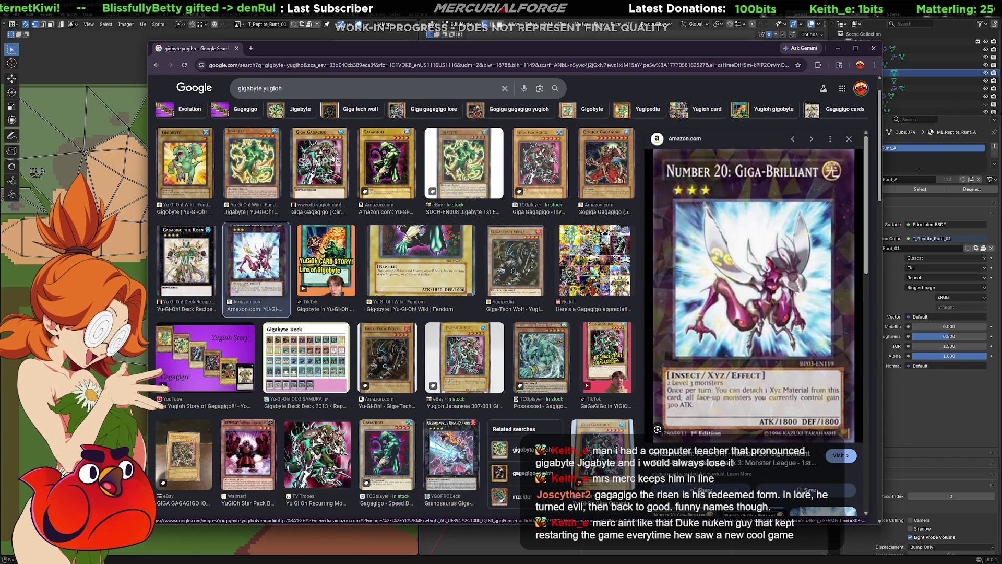
{"action": "left_click", "coordinate": [577, 248]}
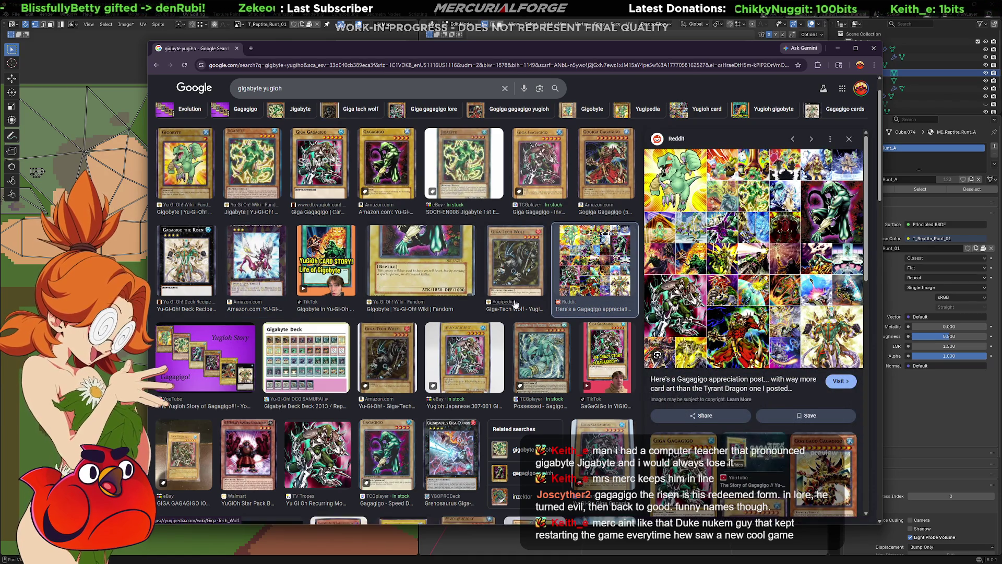
{"action": "scroll", "coordinate": [431, 364], "scroll_direction": "down", "scroll_amount": 1}
{"action": "scroll", "coordinate": [429, 364], "scroll_direction": "down", "scroll_amount": 2}
{"action": "left_click", "coordinate": [358, 390]}
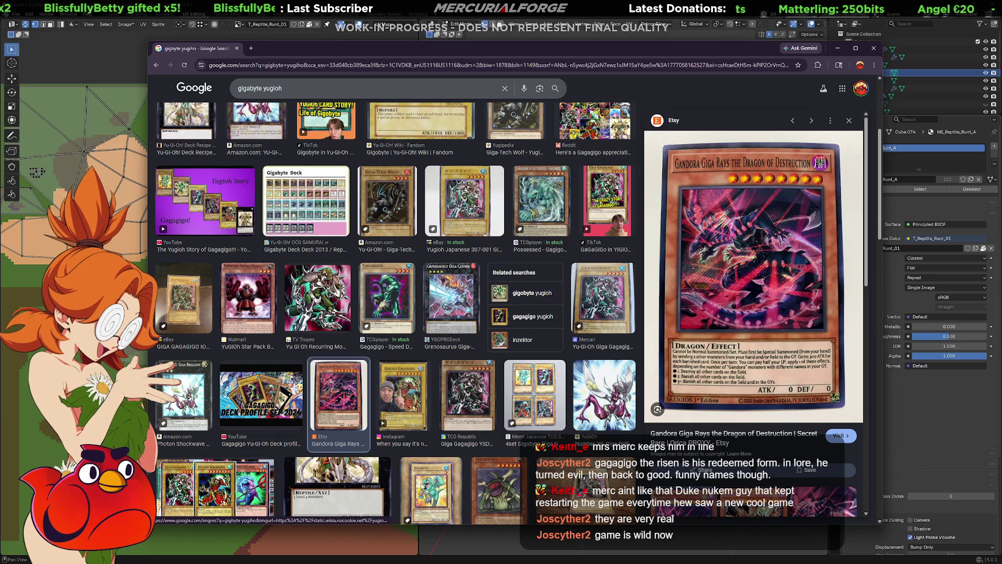
{"action": "left_click", "coordinate": [506, 478]}
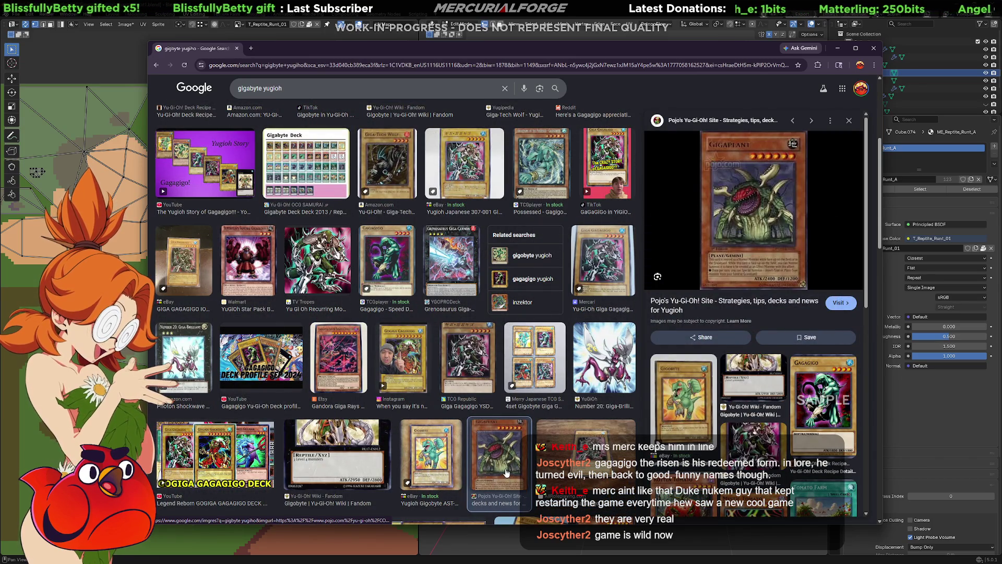
{"action": "scroll", "coordinate": [505, 470], "scroll_direction": "up", "scroll_amount": 3}
{"action": "scroll", "coordinate": [509, 450], "scroll_direction": "up", "scroll_amount": 2}
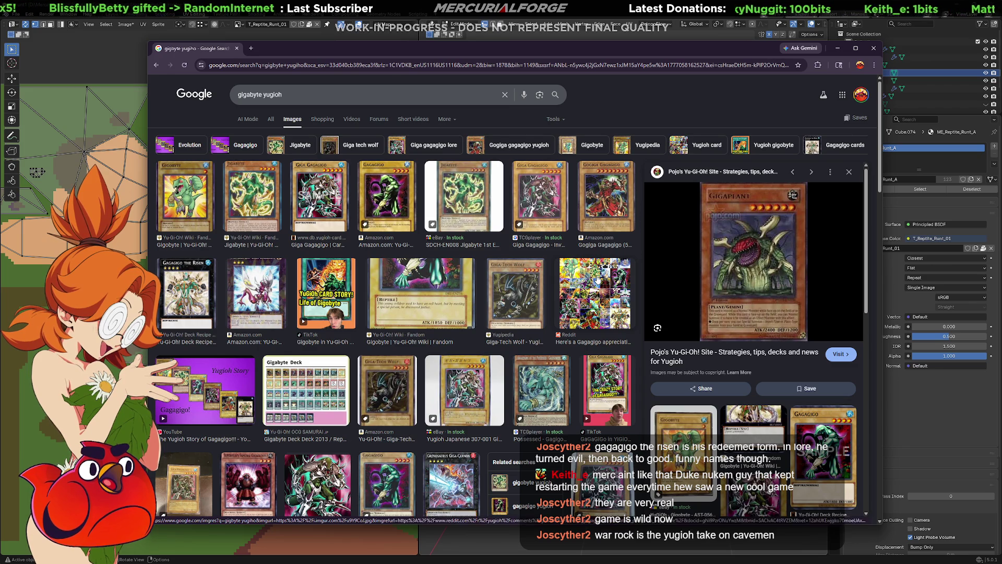
- Hide the browser and orbit the 3D view around the lizard to look at its head
{"action": "key", "text": "alt+Tab"}
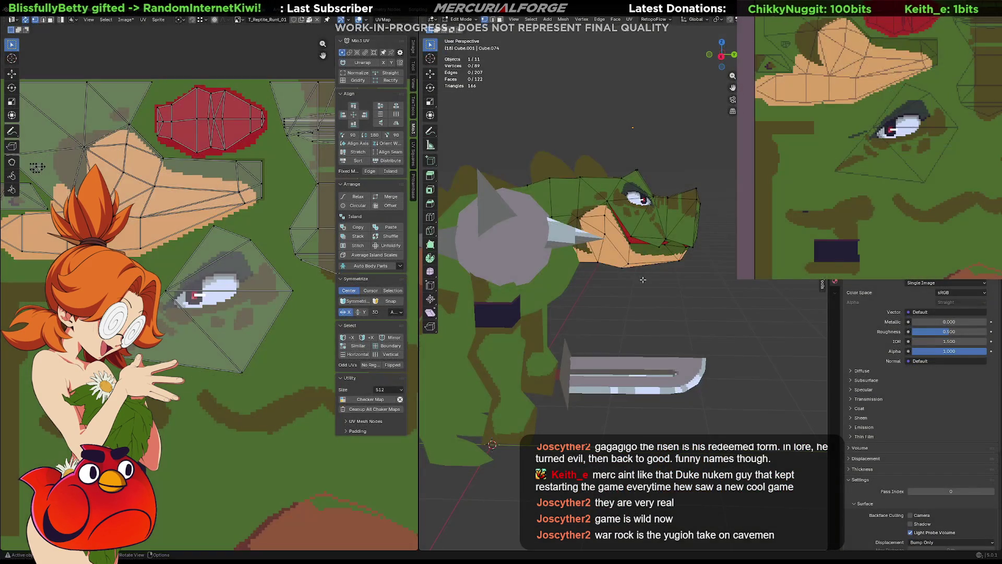
{"action": "middle_click_drag", "start_coordinate": [642, 280], "coordinate": [524, 283]}
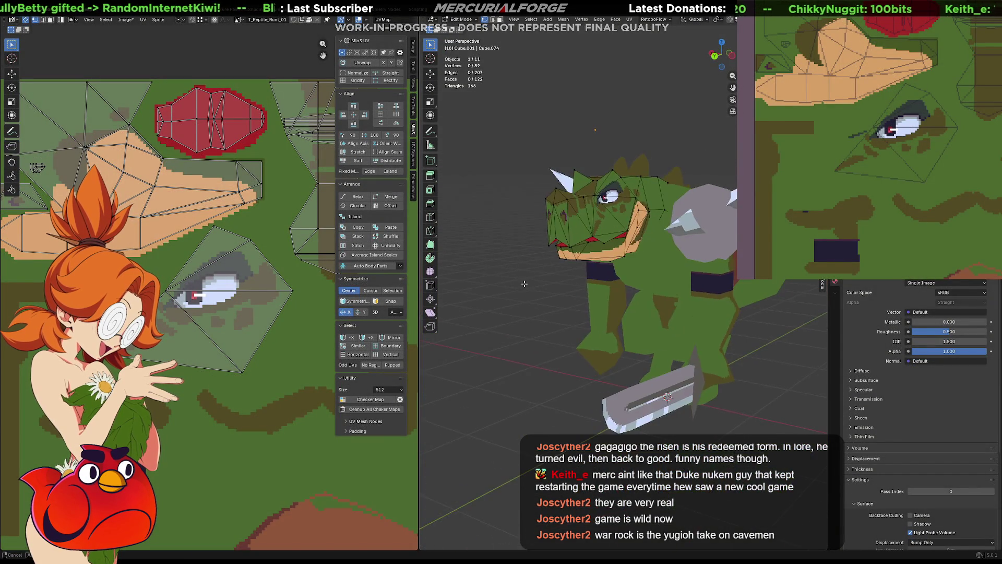
{"action": "scroll", "coordinate": [524, 284], "scroll_direction": "up", "scroll_amount": 3}
{"action": "scroll", "coordinate": [582, 310], "scroll_direction": "up", "scroll_amount": 2}
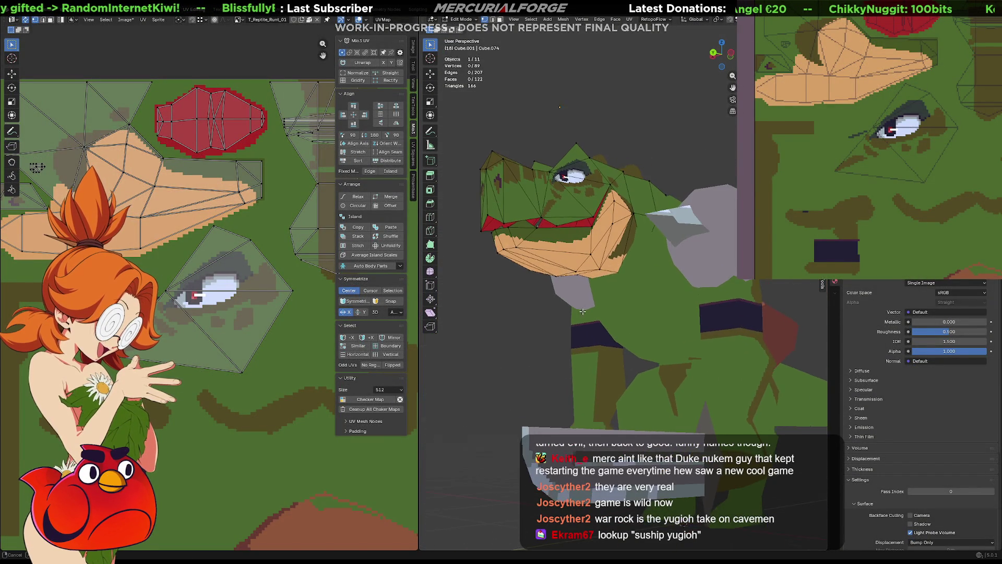
{"action": "middle_click_drag", "start_coordinate": [581, 312], "coordinate": [578, 322]}
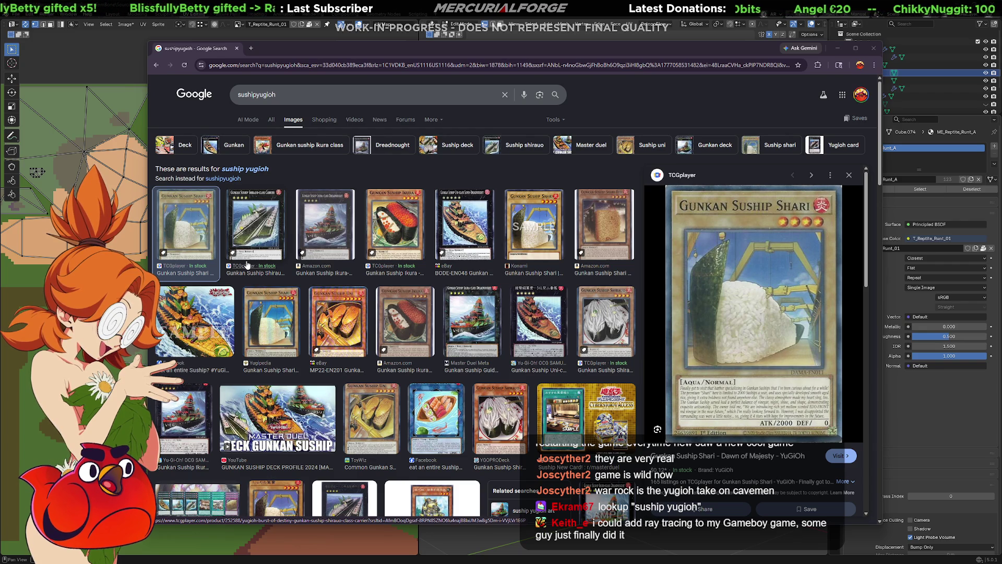
- Preview the Gunkan Suship Shirauo-class Carrier, Uni-class Super-Dreadnought, Shirauo and Ikura cards
{"action": "left_click", "coordinate": [257, 222]}
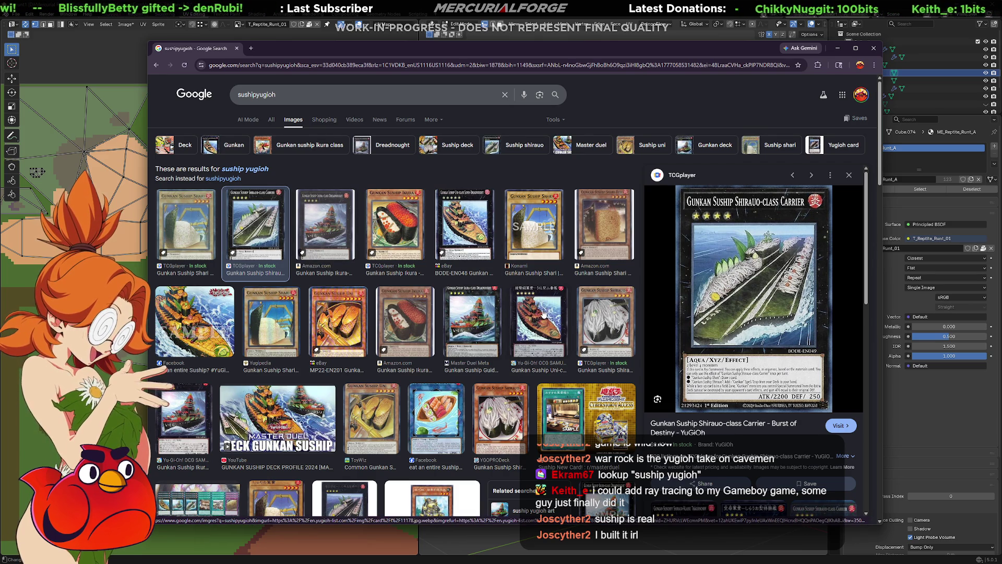
{"action": "left_click", "coordinate": [481, 319]}
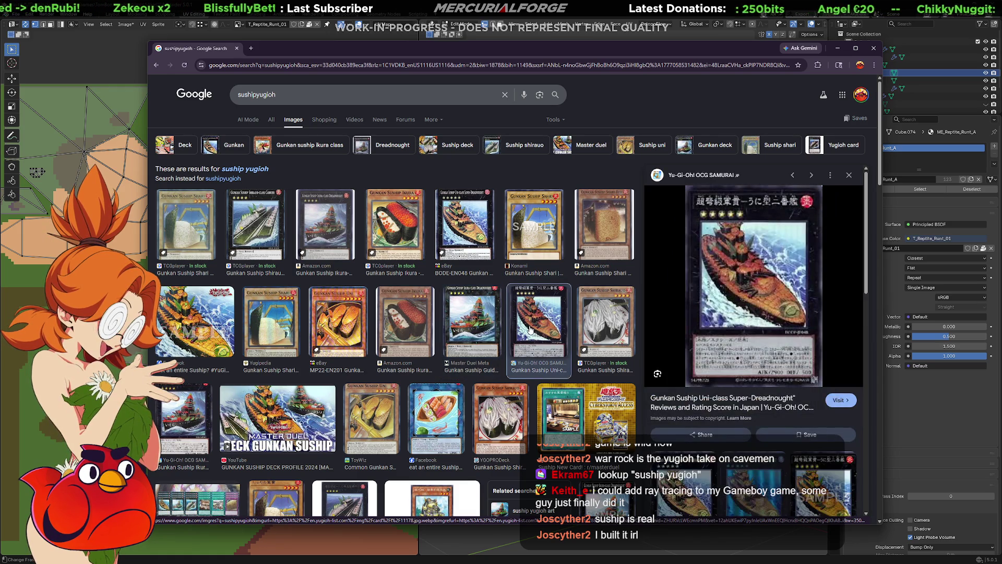
{"action": "left_click", "coordinate": [616, 324]}
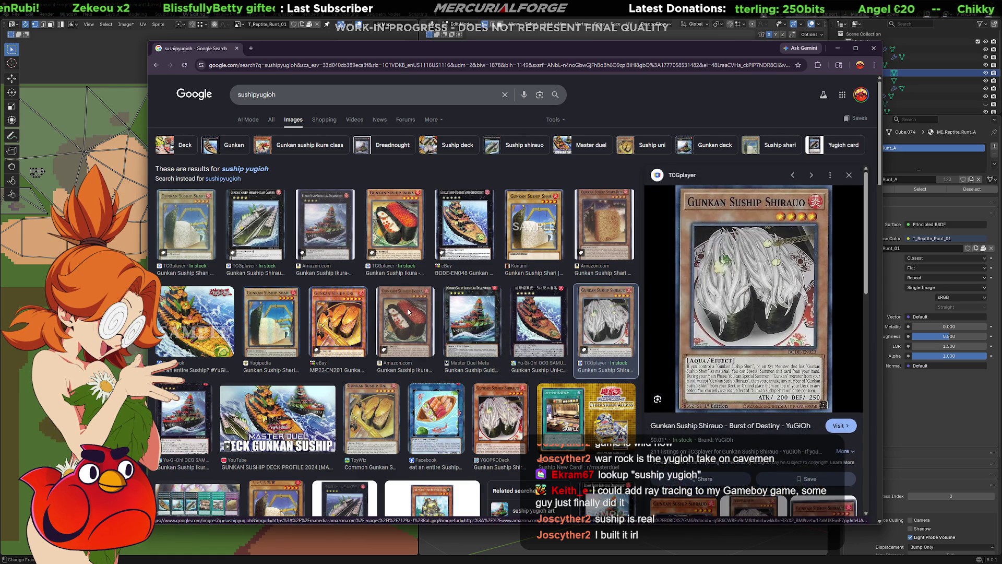
{"action": "left_click", "coordinate": [407, 313]}
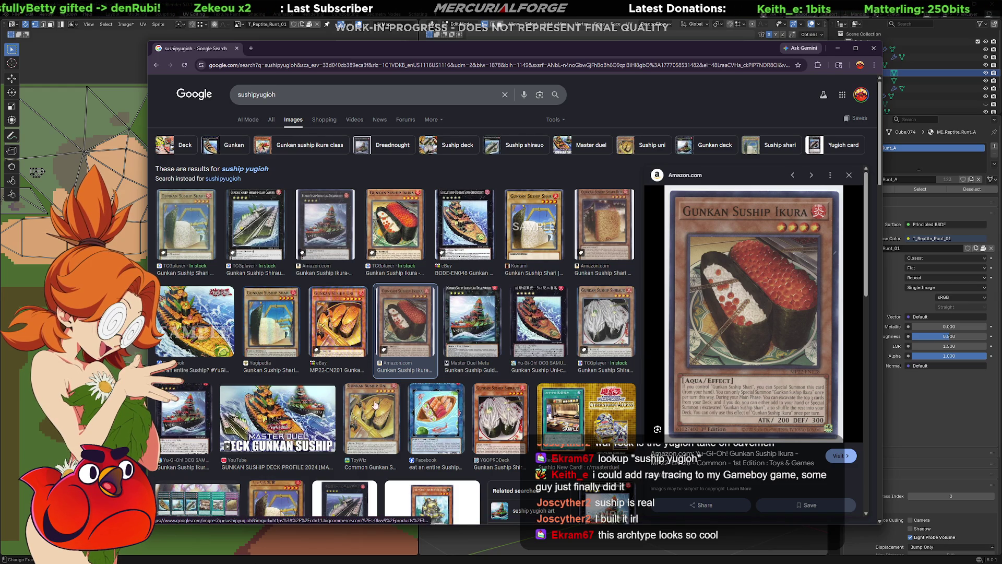
- Preview the Gunkan Suship Uni and Bento Boat cards, then close the browser tab to return to Blender
{"action": "left_click", "coordinate": [386, 425]}
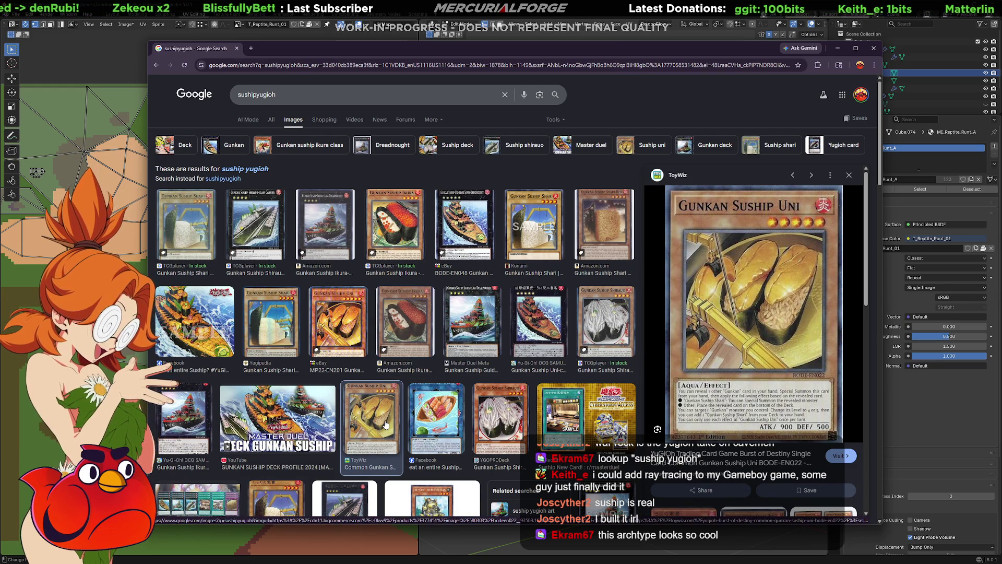
{"action": "left_click", "coordinate": [436, 415]}
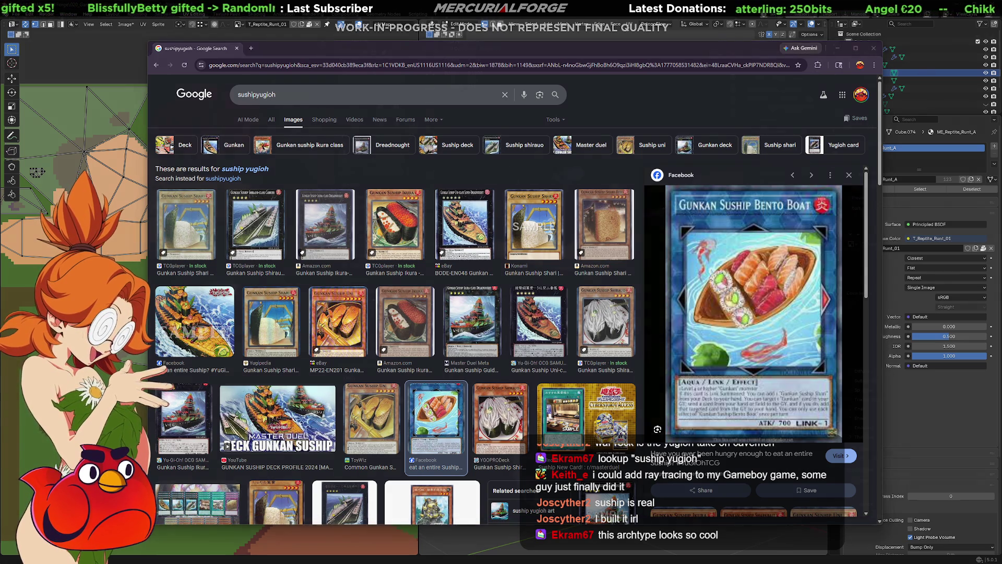
{"action": "key", "text": "ctrl+w"}
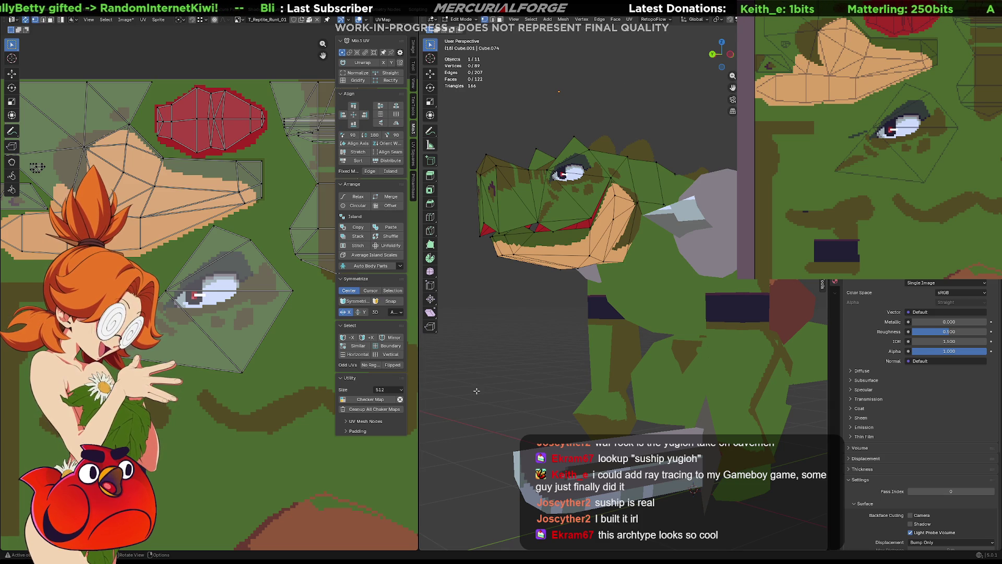
{"action": "mouse_move", "coordinate": [525, 333]}
{"action": "middle_mouse_down"}
{"action": "mouse_move", "coordinate": [523, 350]}
{"action": "mouse_move", "coordinate": [576, 347]}
{"action": "mouse_move", "coordinate": [697, 315]}
{"action": "mouse_move", "coordinate": [583, 306]}
{"action": "mouse_move", "coordinate": [720, 312]}
{"action": "middle_mouse_up"}
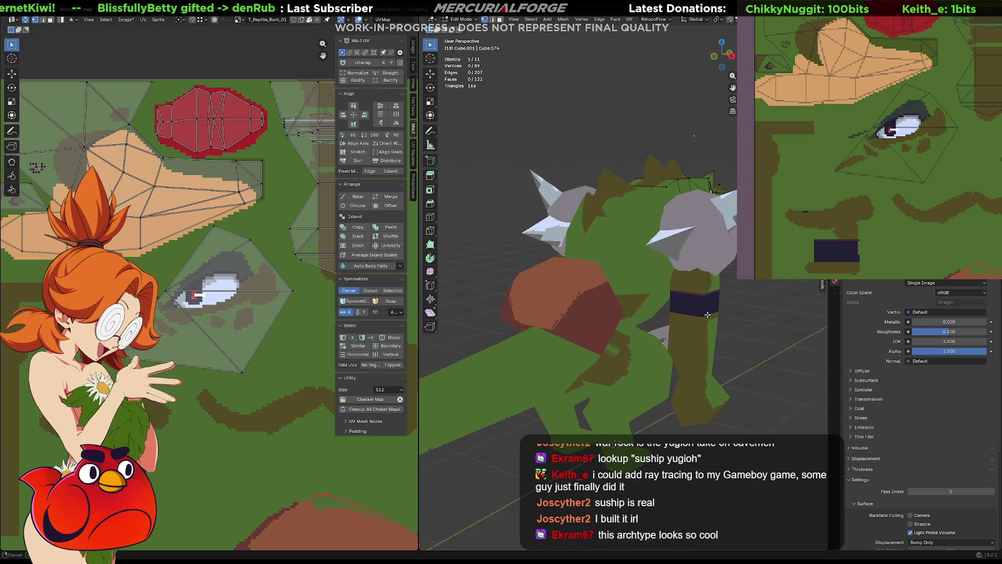
{"action": "mouse_move", "coordinate": [675, 274]}
{"action": "middle_mouse_down"}
{"action": "mouse_move", "coordinate": [689, 226]}
{"action": "mouse_move", "coordinate": [717, 282]}
{"action": "middle_mouse_up"}
- Switch to Object Mode, hide the spherical shell object and select the head spike object
{"action": "key", "text": "Tab"}
{"action": "mouse_move", "coordinate": [638, 257]}
{"action": "middle_mouse_down"}
{"action": "mouse_move", "coordinate": [678, 258]}
{"action": "mouse_move", "coordinate": [639, 232]}
{"action": "middle_mouse_up"}
{"action": "key", "text": "h"}
{"action": "left_click", "coordinate": [683, 192]}
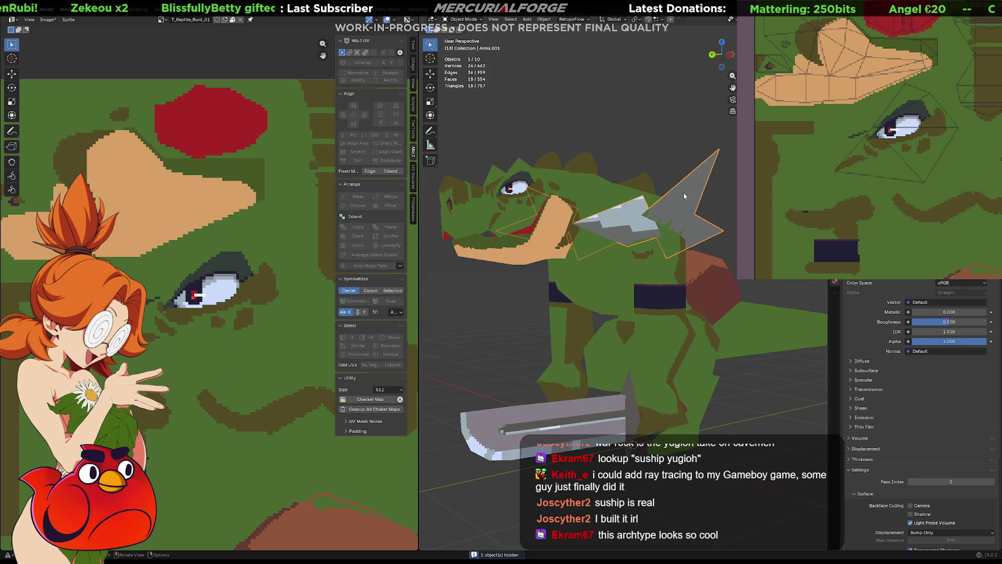
- Orbit around the lizard to inspect the spike piece from the front, side and above
{"action": "mouse_move", "coordinate": [684, 192]}
{"action": "middle_mouse_down"}
{"action": "mouse_move", "coordinate": [715, 212]}
{"action": "mouse_move", "coordinate": [439, 235]}
{"action": "middle_mouse_up"}
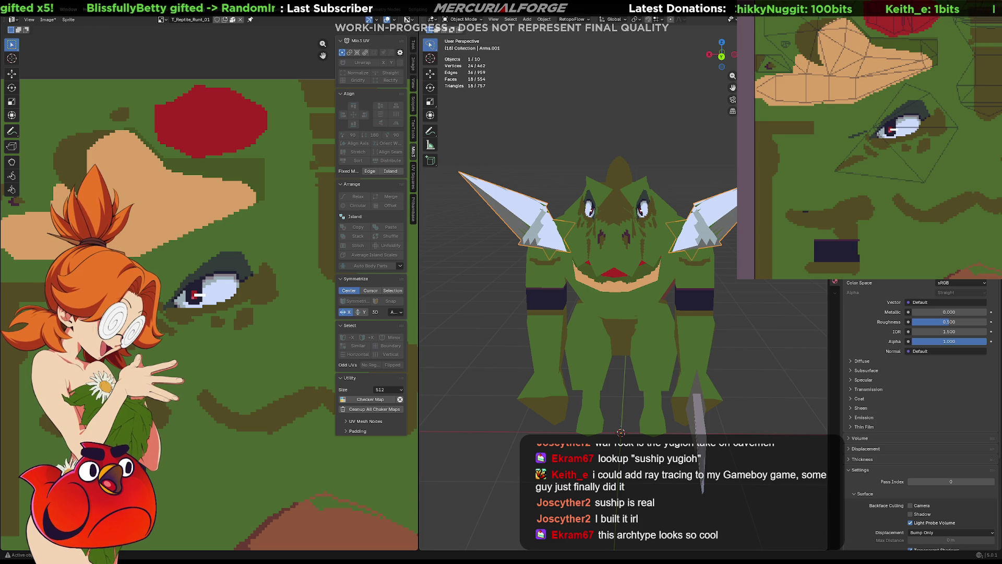
{"action": "middle_click_drag", "start_coordinate": [646, 292], "coordinate": [710, 288]}
{"action": "mouse_move", "coordinate": [647, 292]}
{"action": "middle_mouse_down"}
{"action": "mouse_move", "coordinate": [610, 284]}
{"action": "mouse_move", "coordinate": [651, 282]}
{"action": "mouse_move", "coordinate": [648, 315]}
{"action": "mouse_move", "coordinate": [652, 284]}
{"action": "middle_mouse_up"}
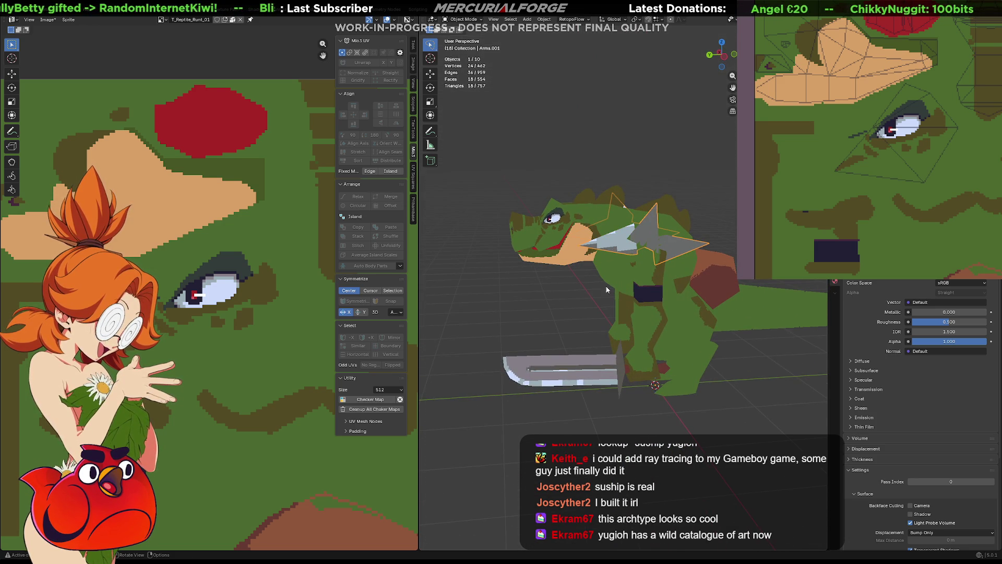
{"action": "middle_click_drag", "start_coordinate": [593, 262], "coordinate": [605, 259]}
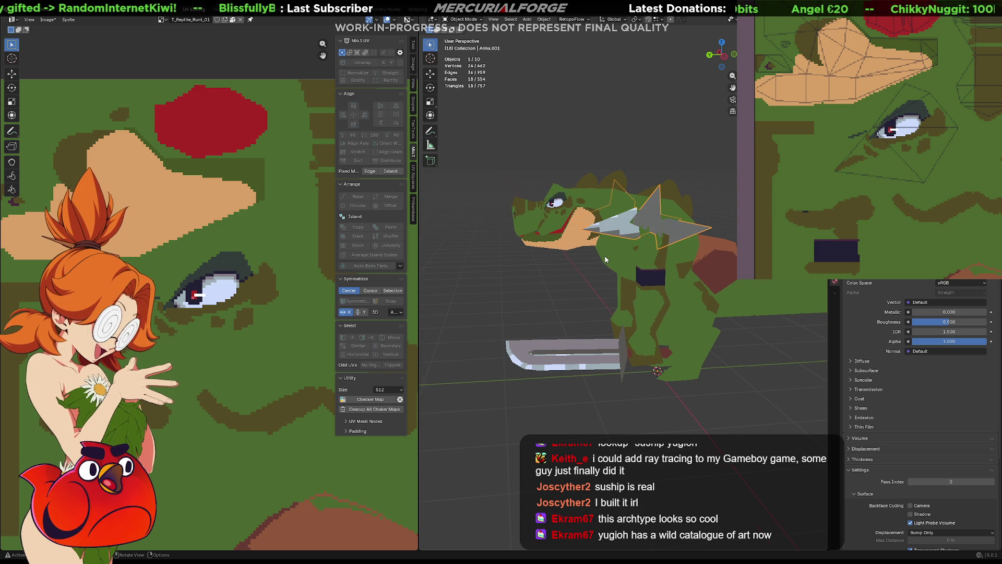
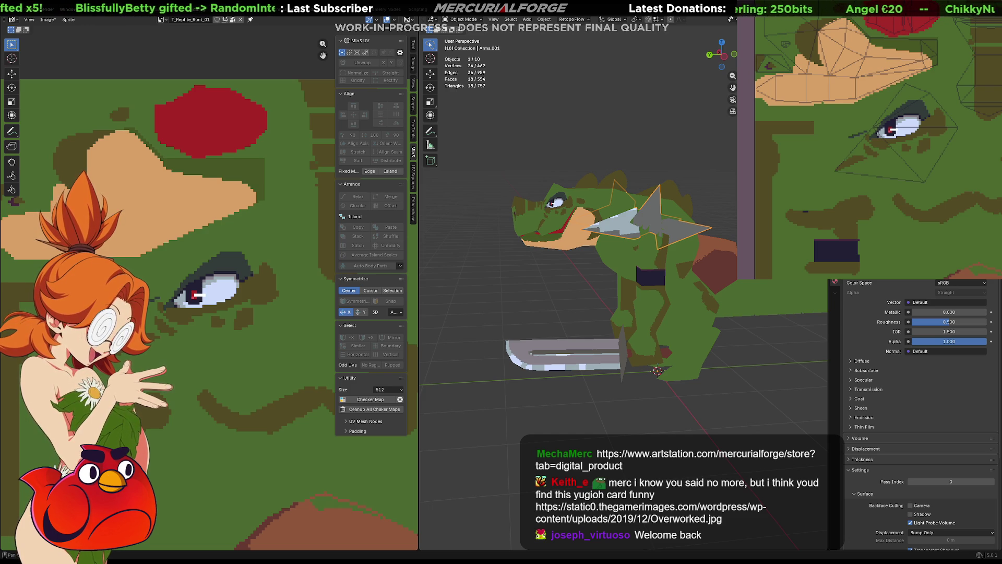
- Select the reptile's head plus its body and enter Edit Mode on both meshes
{"action": "left_click", "coordinate": [498, 274]}
{"action": "mouse_move", "coordinate": [503, 282]}
{"action": "middle_mouse_down"}
{"action": "mouse_move", "coordinate": [615, 296]}
{"action": "mouse_move", "coordinate": [524, 282]}
{"action": "middle_mouse_up"}
{"action": "scroll", "coordinate": [524, 282], "scroll_direction": "up", "scroll_amount": 2}
{"action": "scroll", "coordinate": [526, 246], "scroll_direction": "up", "scroll_amount": 3}
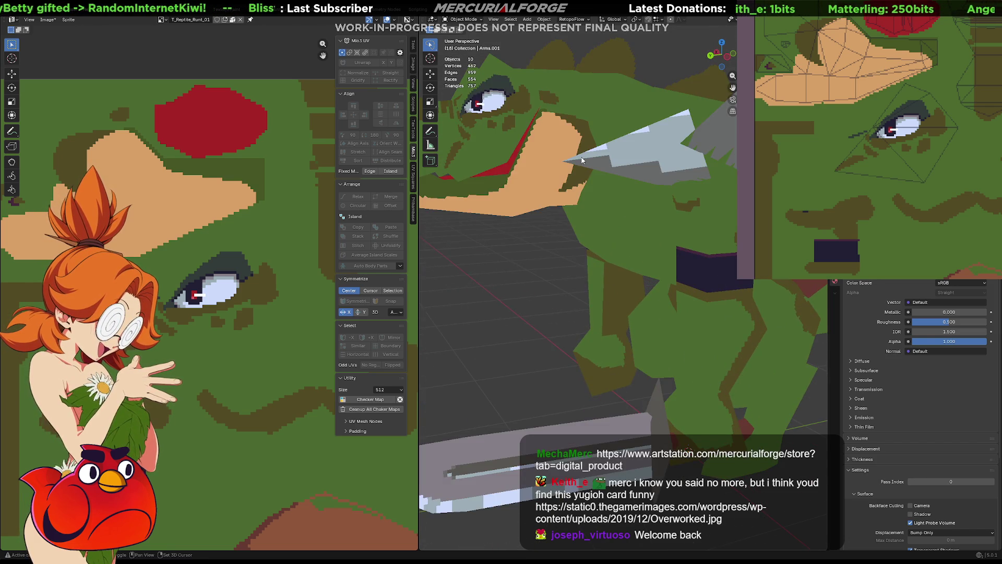
{"action": "scroll", "coordinate": [619, 256], "scroll_direction": "up", "scroll_amount": 2}
{"action": "middle_click_drag", "start_coordinate": [619, 255], "coordinate": [601, 266]}
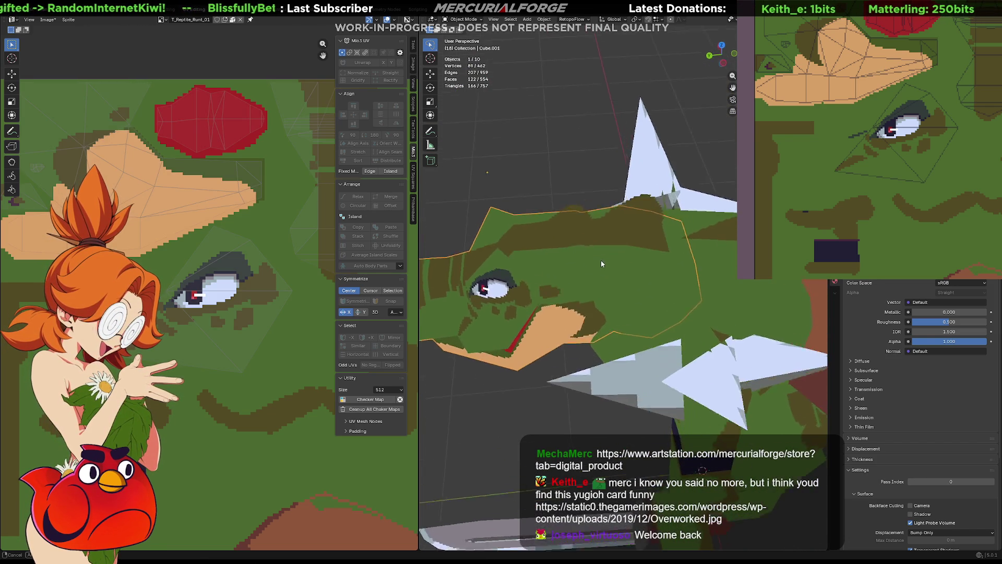
{"action": "left_click", "coordinate": [598, 250]}
{"action": "scroll", "coordinate": [618, 267], "scroll_direction": "up", "scroll_amount": 2}
{"action": "scroll", "coordinate": [219, 460], "scroll_direction": "down", "scroll_amount": 2}
{"action": "scroll", "coordinate": [218, 461], "scroll_direction": "down", "scroll_amount": 1}
{"action": "scroll", "coordinate": [218, 461], "scroll_direction": "down", "scroll_amount": 2}
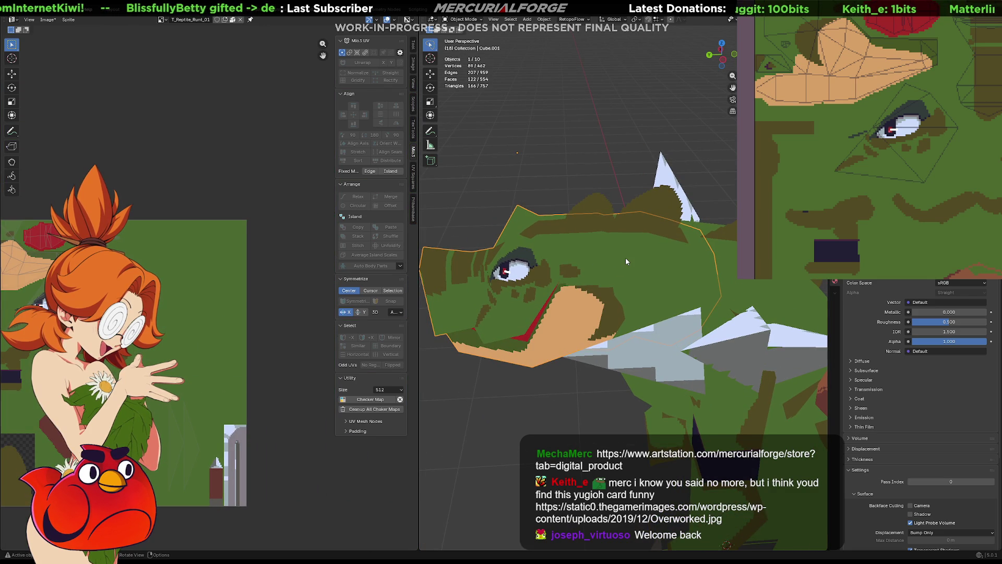
{"action": "left_click", "coordinate": [686, 276], "text": "shift"}
{"action": "middle_click_drag", "start_coordinate": [685, 276], "coordinate": [656, 263]}
{"action": "key", "text": "Tab"}
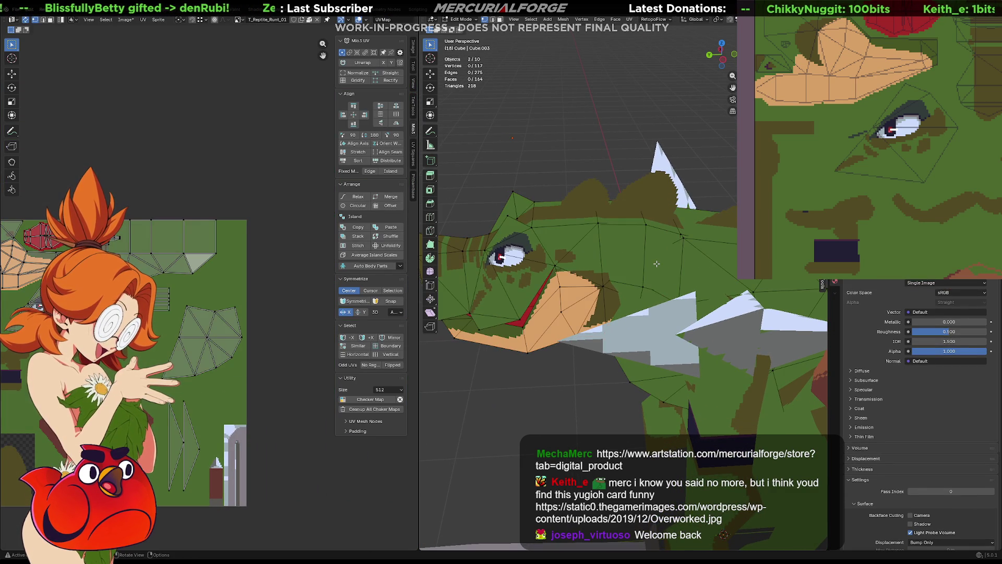
- Nudge one head UV island slightly upward, constrained to Y, after a cancelled free move
{"action": "middle_click_drag", "start_coordinate": [118, 279], "coordinate": [229, 298]}
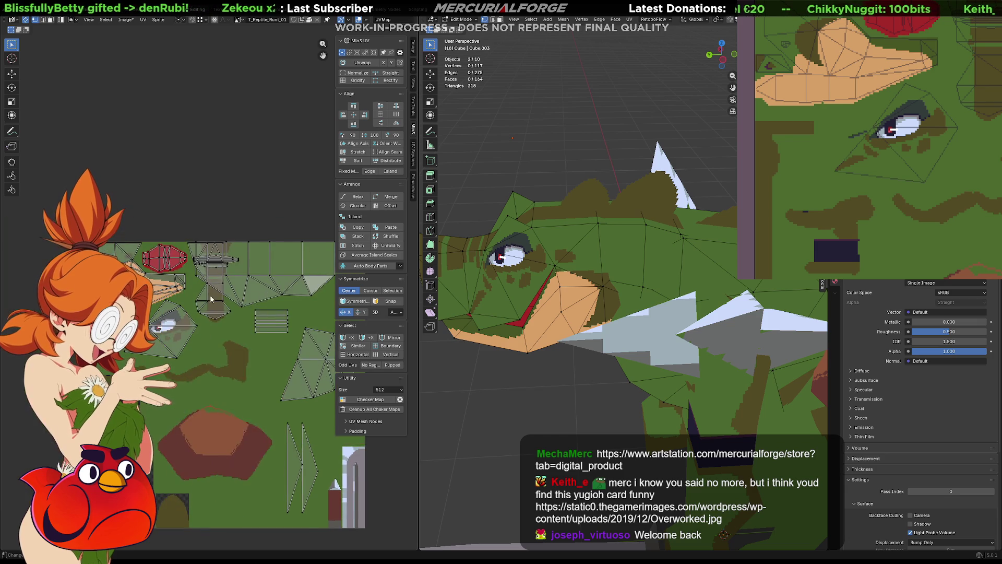
{"action": "scroll", "coordinate": [229, 299], "scroll_direction": "up", "scroll_amount": 3}
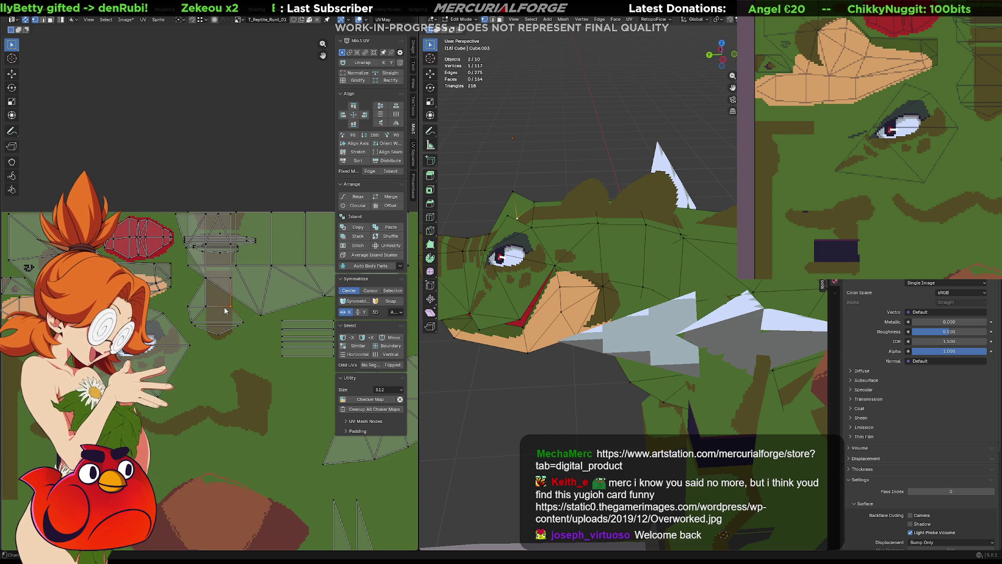
{"action": "key", "text": "l"}
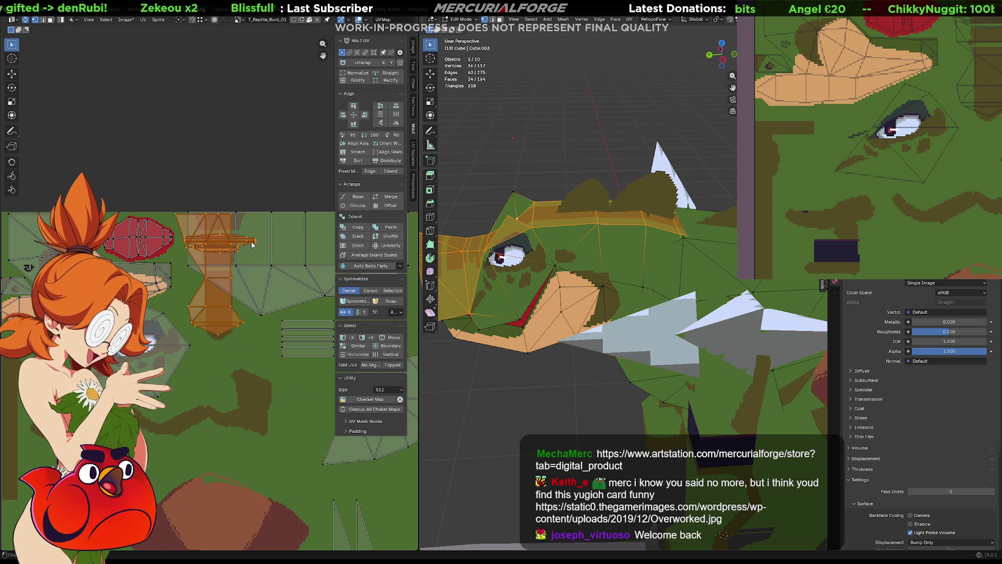
{"action": "key", "text": "g"}
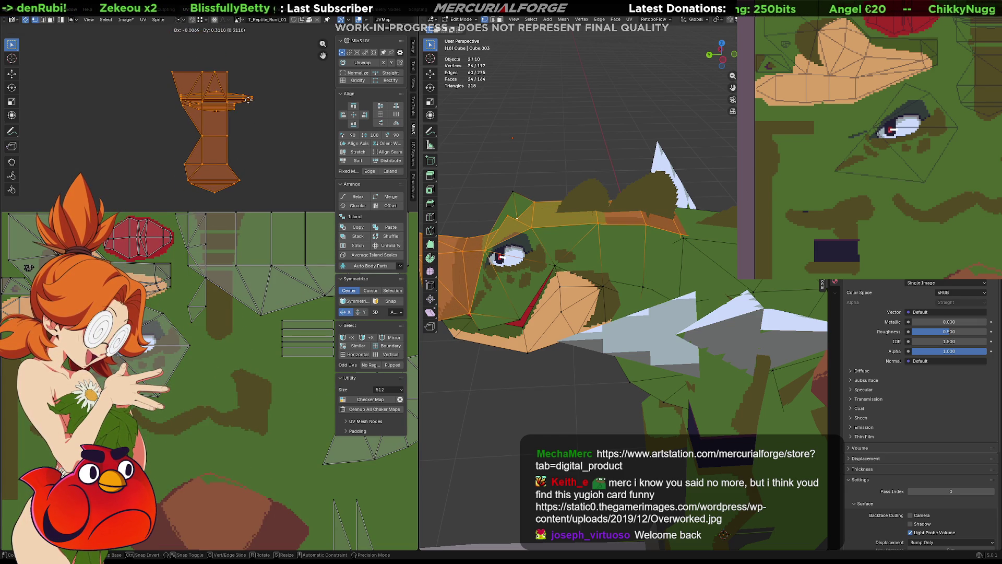
{"action": "key", "text": "Escape"}
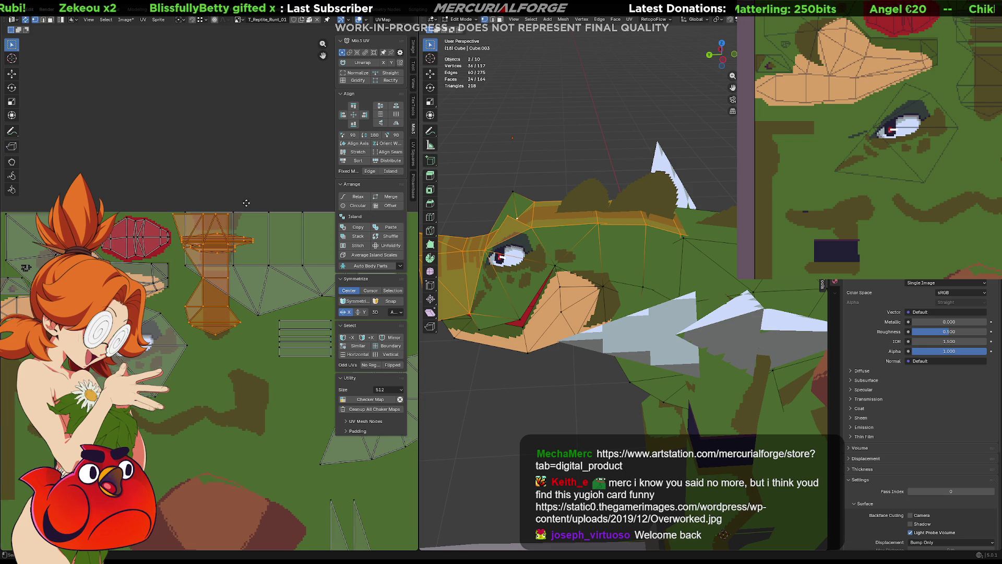
{"action": "scroll", "coordinate": [260, 204], "scroll_direction": "up", "scroll_amount": 3}
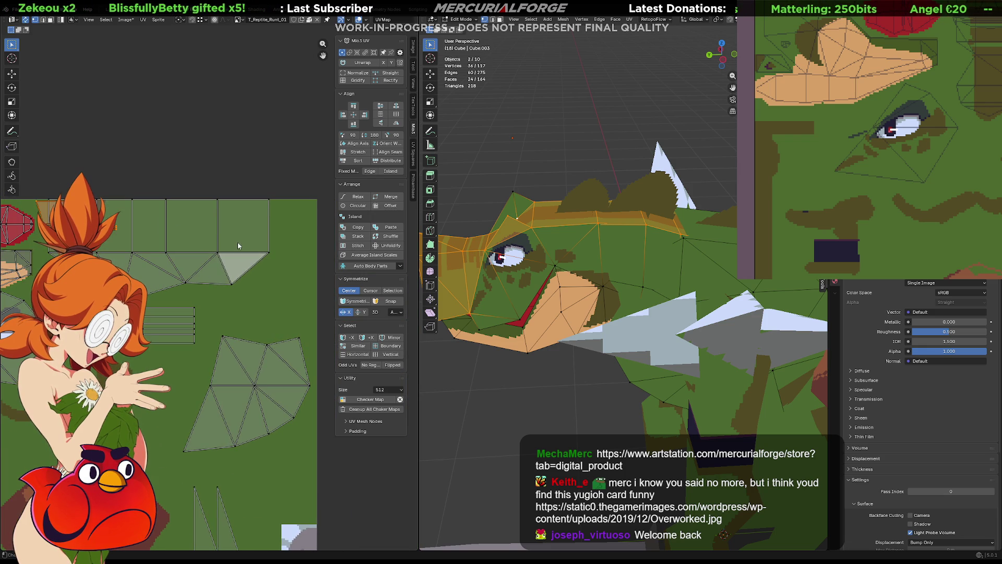
{"action": "left_click", "coordinate": [272, 253]}
{"action": "key", "text": "l"}
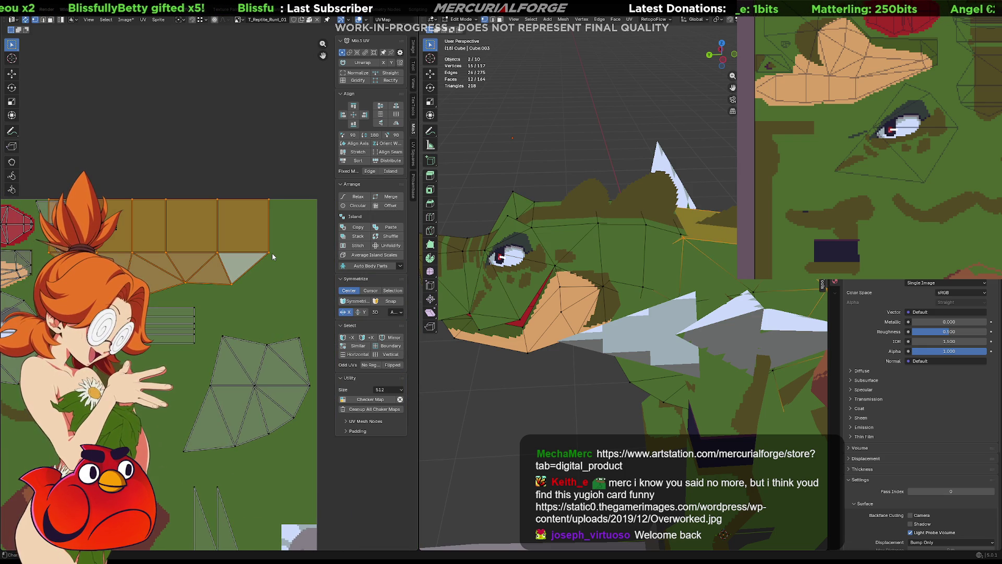
{"action": "key", "text": "g"}
{"action": "key", "text": "y"}
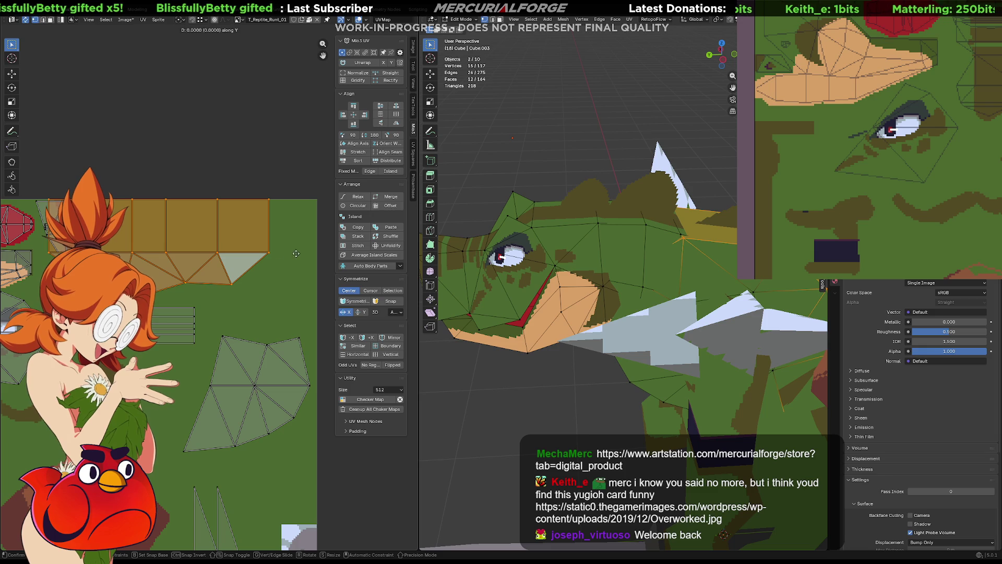
{"action": "left_click", "coordinate": [279, 253]}
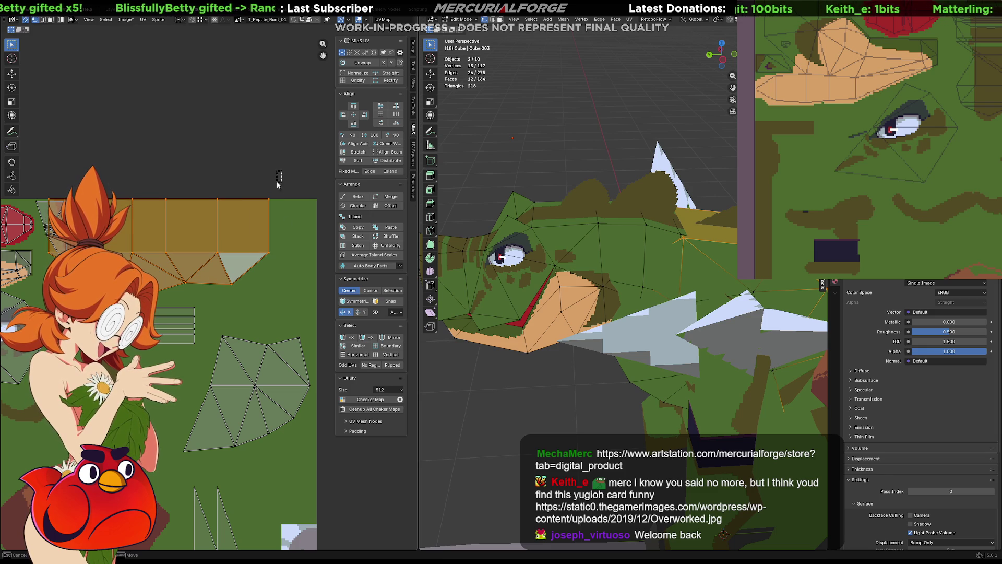
- Slide the strip of the right square and two triangles sideways, constrained to X
{"action": "key", "text": "ctrl+l"}
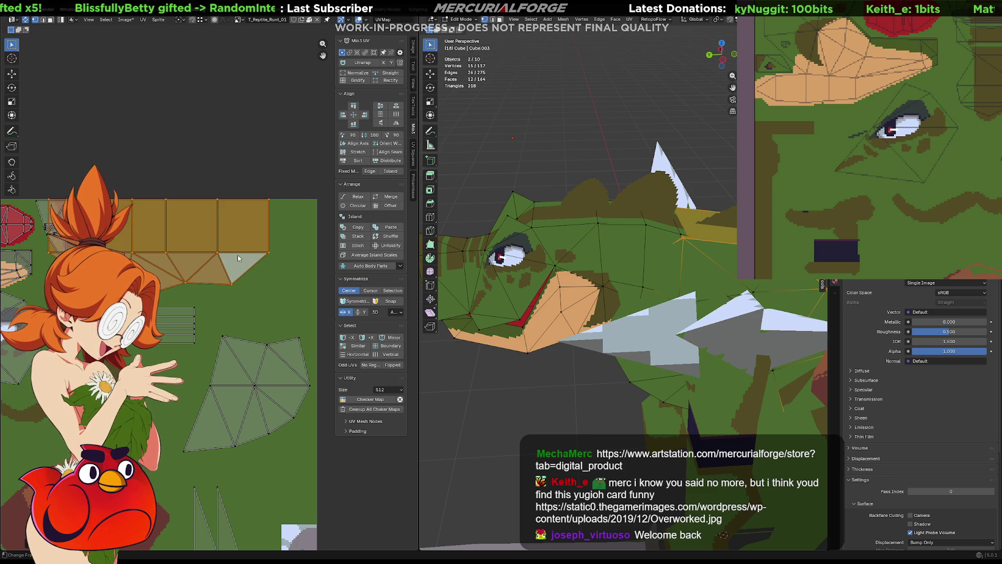
{"action": "key", "text": "g"}
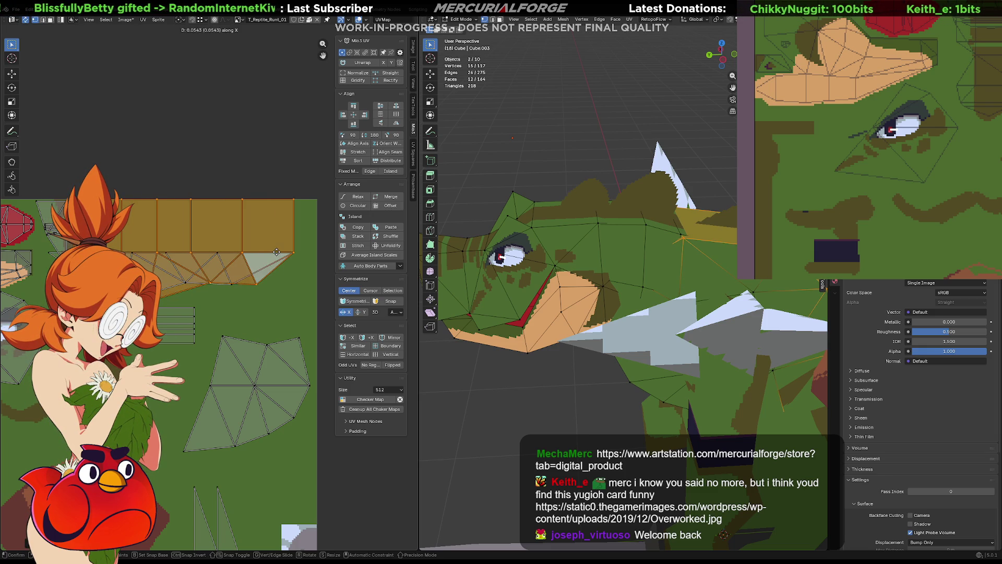
{"action": "key", "text": "Escape"}
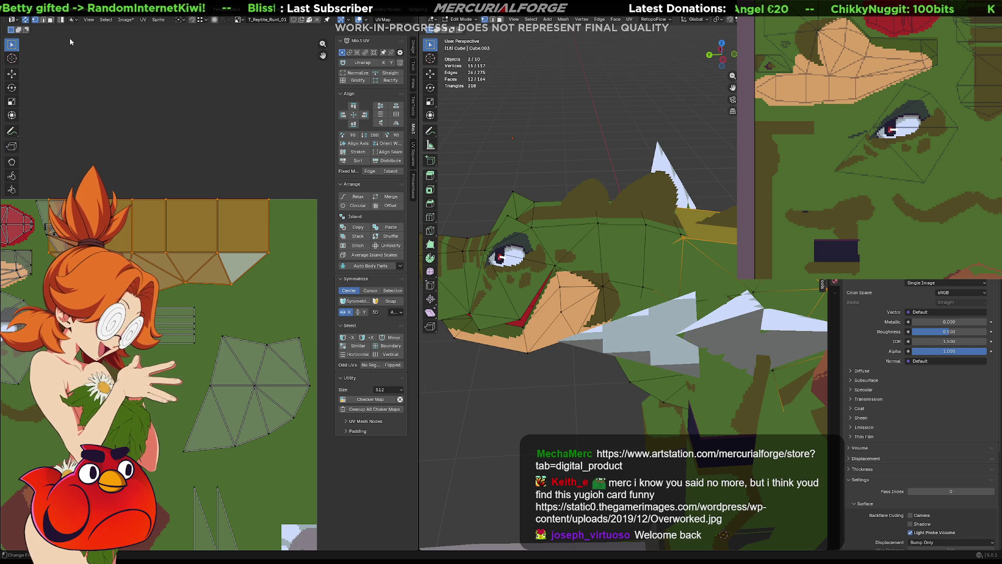
{"action": "key", "text": "KP_Decimal"}
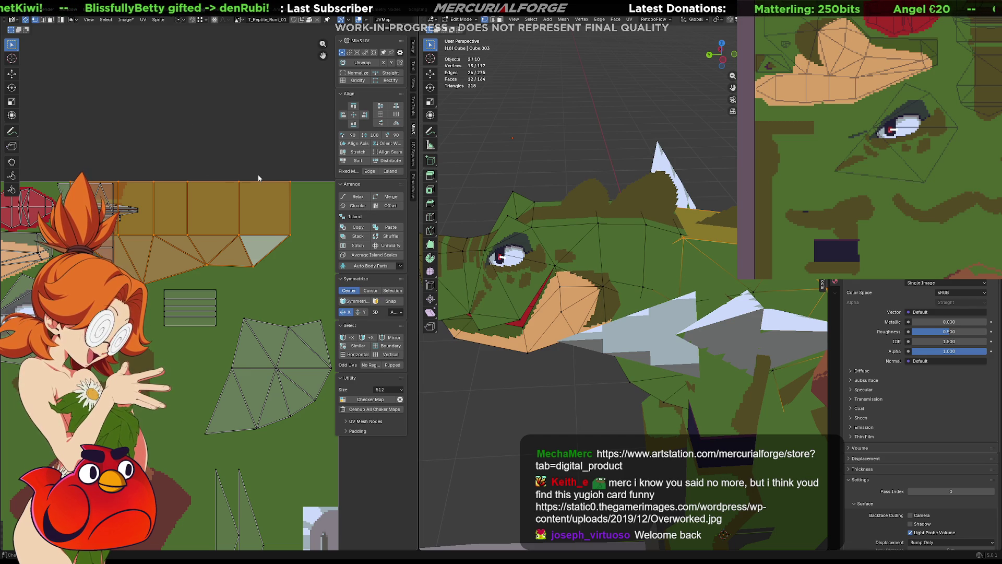
{"action": "middle_click_drag", "start_coordinate": [253, 187], "coordinate": [269, 193]}
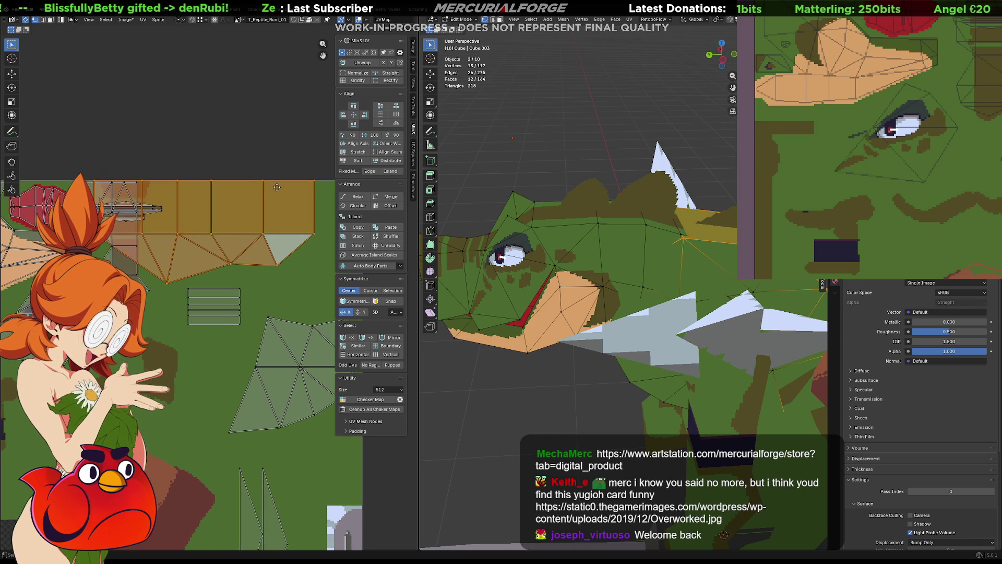
{"action": "left_click_drag", "start_coordinate": [313, 145], "coordinate": [211, 276]}
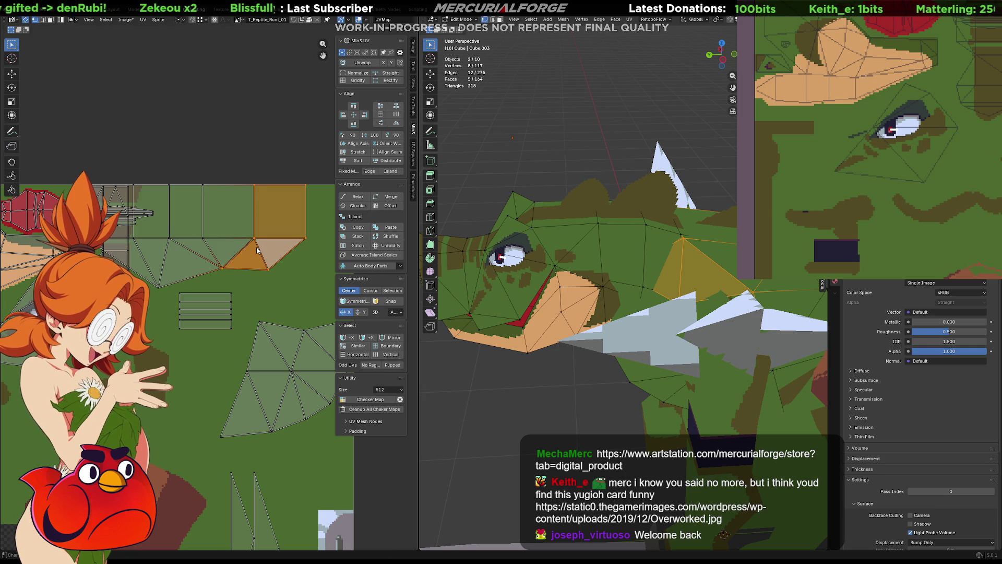
{"action": "key", "text": "l"}
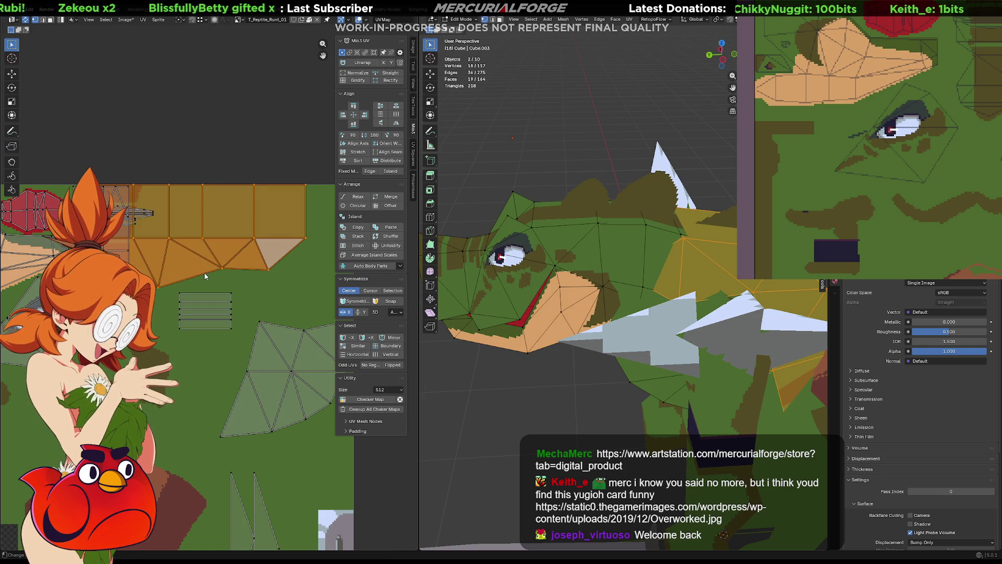
{"action": "key", "text": "g"}
{"action": "key", "text": "x"}
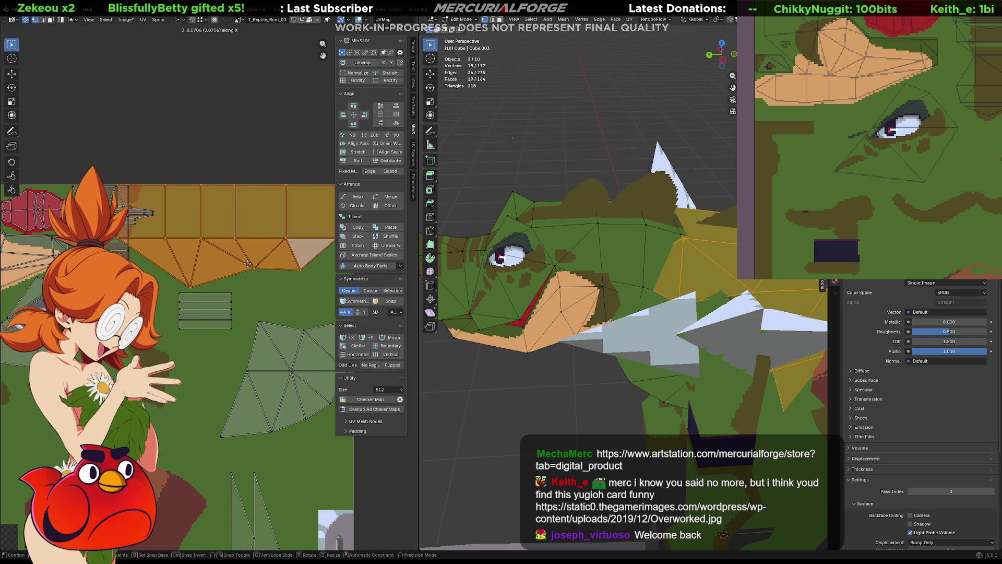
{"action": "left_click", "coordinate": [269, 260]}
- Shift that strip freely, then move the vertical head-face strip with its top triangle
{"action": "middle_click_drag", "start_coordinate": [267, 249], "coordinate": [212, 241]}
{"action": "key", "text": "g"}
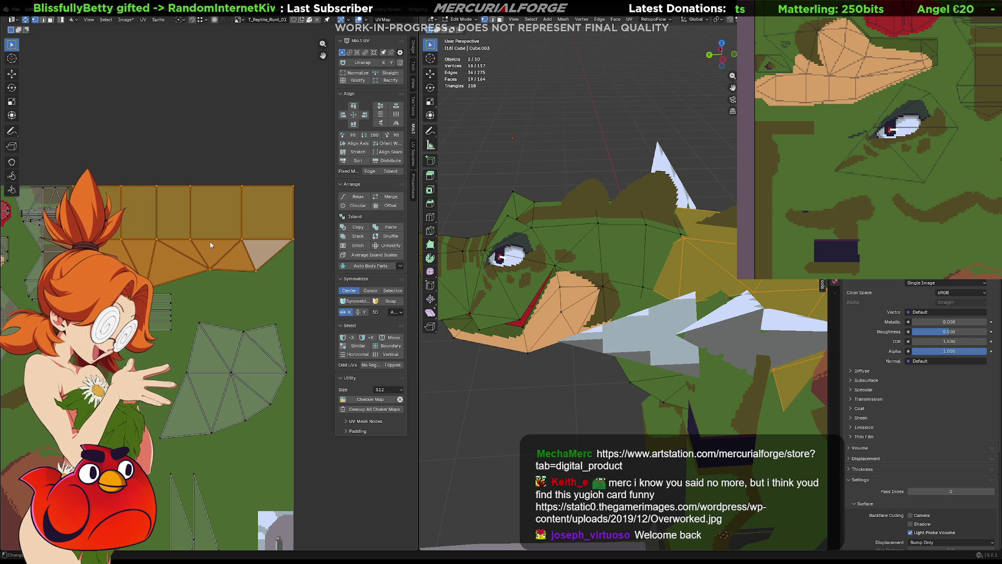
{"action": "left_click", "coordinate": [210, 242]}
{"action": "scroll", "coordinate": [208, 249], "scroll_direction": "up", "scroll_amount": 2}
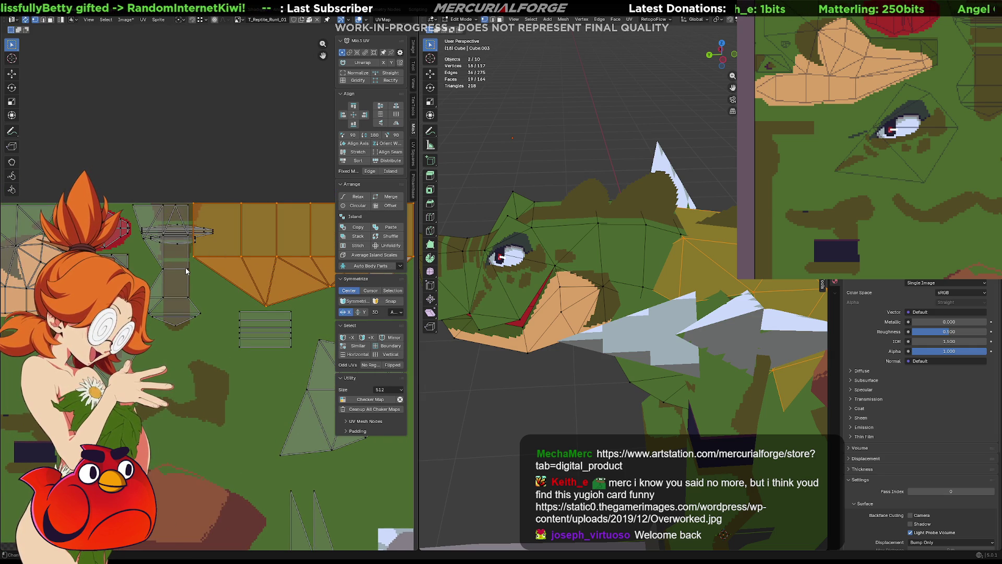
{"action": "left_click", "coordinate": [185, 268]}
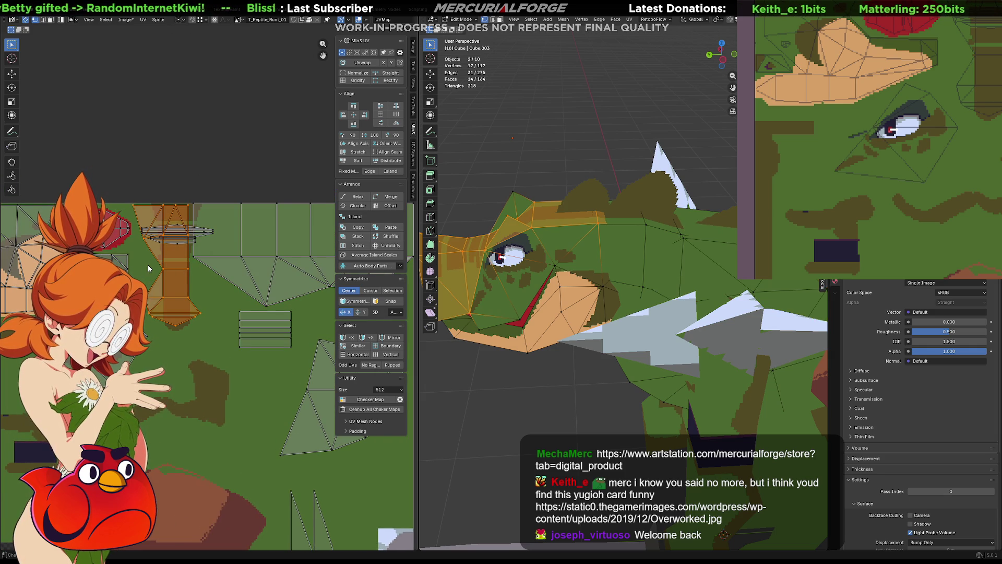
{"action": "left_click", "coordinate": [137, 208], "text": "shift"}
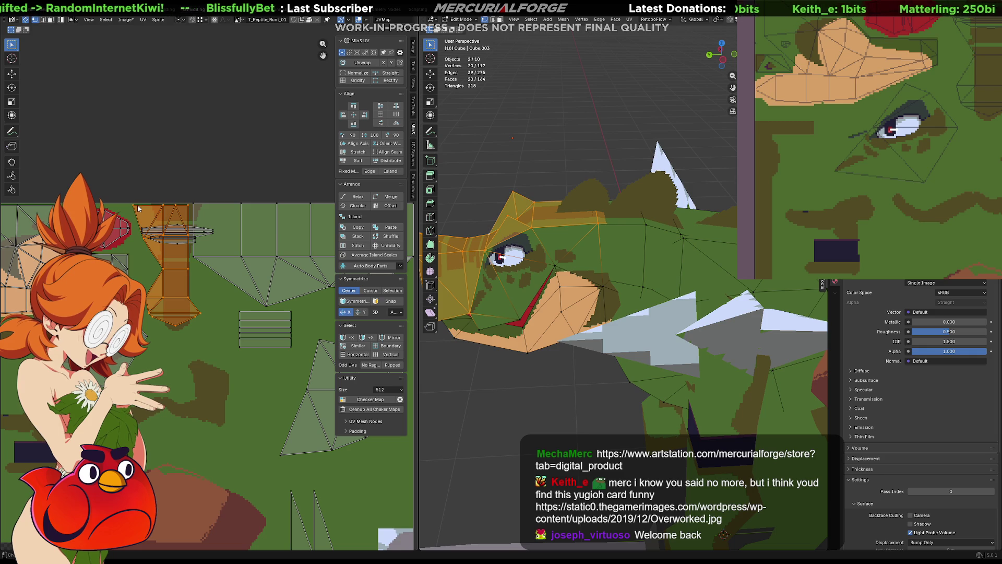
{"action": "key", "text": "g"}
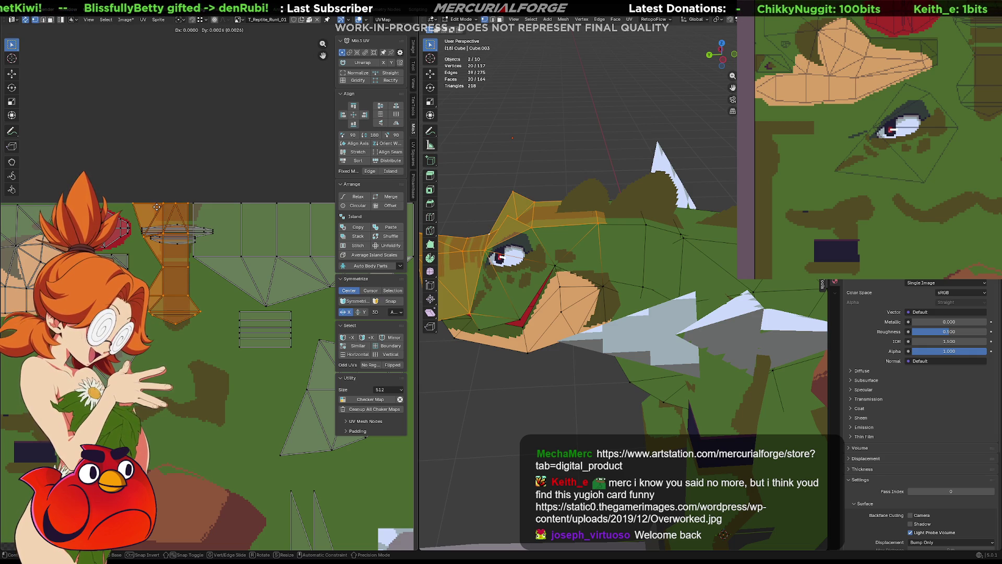
{"action": "right_click", "coordinate": [157, 207]}
{"action": "left_click", "coordinate": [160, 202]}
{"action": "scroll", "coordinate": [180, 207], "scroll_direction": "up", "scroll_amount": 1}
{"action": "left_click", "coordinate": [211, 216]}
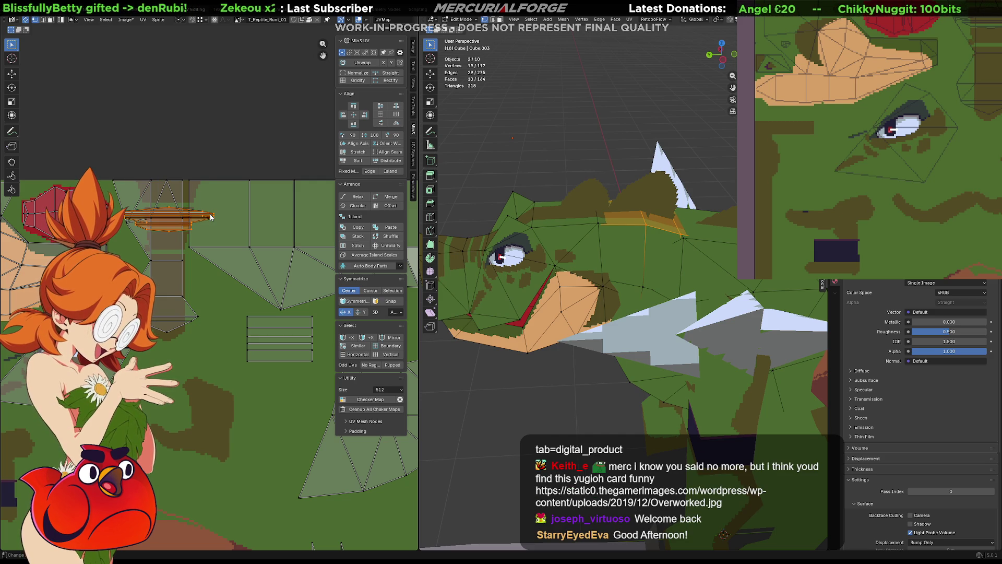
- Move the flat island up above the texture and check the head from the front
{"action": "key", "text": "g"}
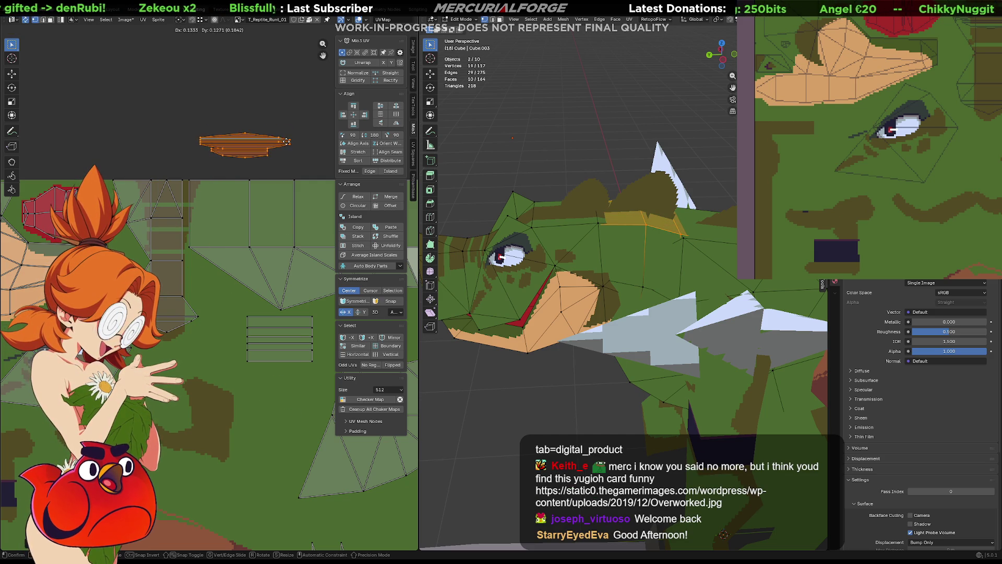
{"action": "left_click", "coordinate": [257, 152]}
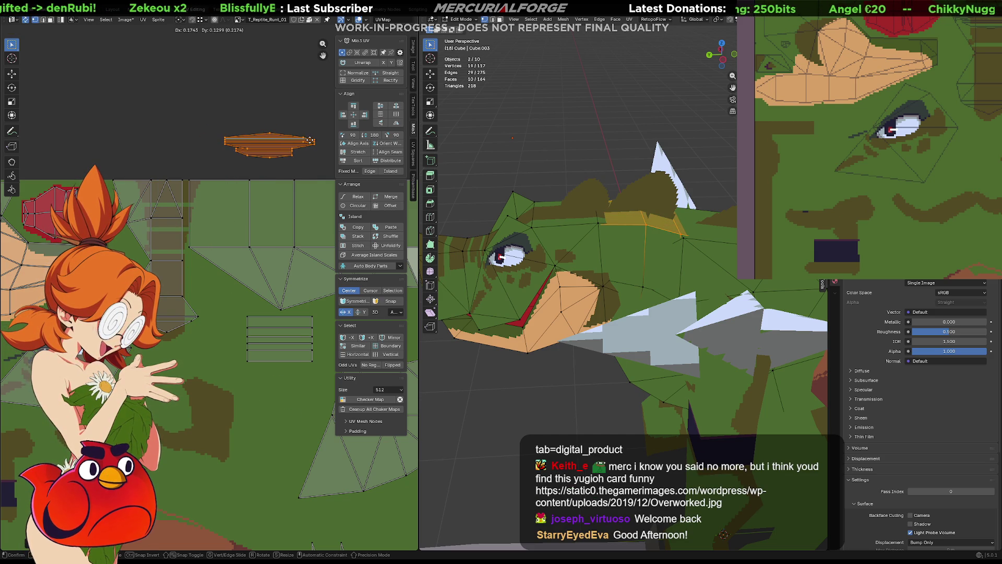
{"action": "left_click", "coordinate": [216, 181]}
{"action": "middle_click_drag", "start_coordinate": [215, 182], "coordinate": [218, 191]}
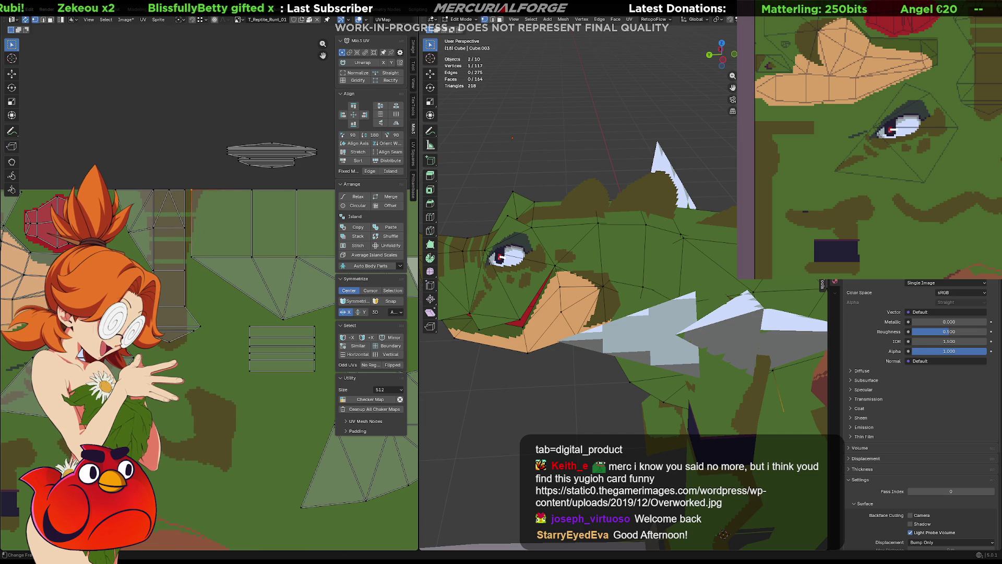
{"action": "middle_click_drag", "start_coordinate": [949, 44], "coordinate": [908, 181]}
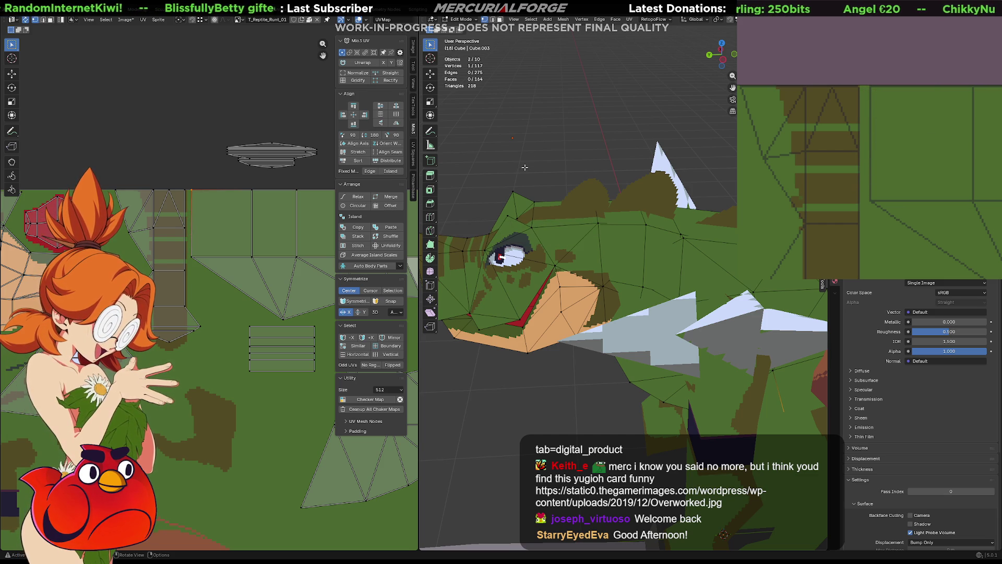
{"action": "middle_click_drag", "start_coordinate": [524, 166], "coordinate": [578, 160]}
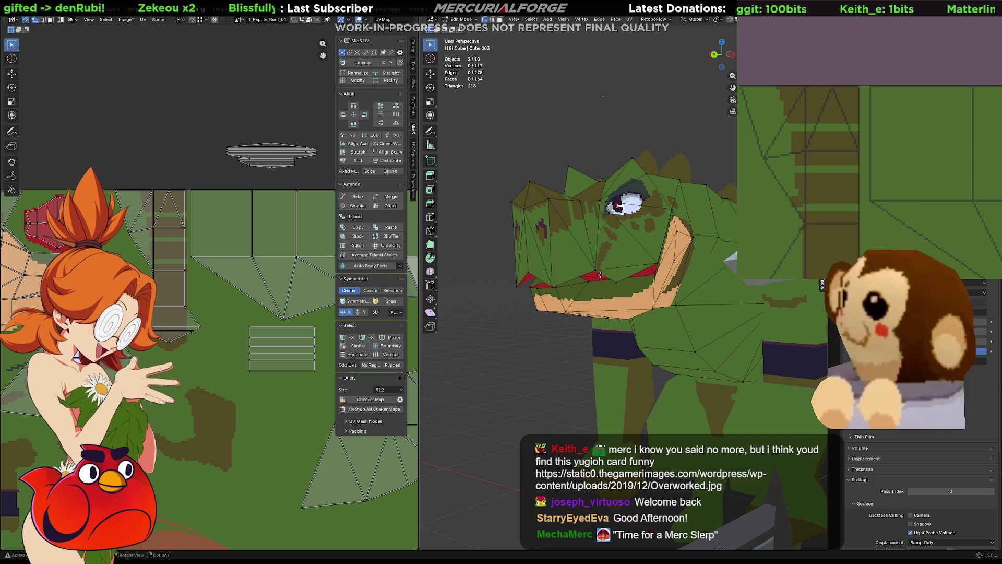
- Select the snout's UV island and move it to a new spot on the texture
{"action": "middle_click_drag", "start_coordinate": [28, 266], "coordinate": [249, 246]}
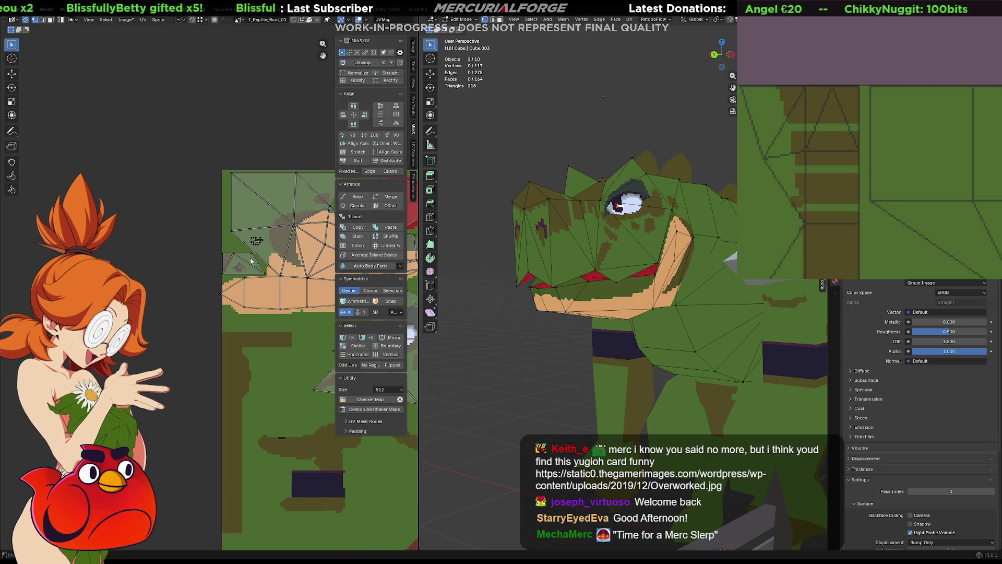
{"action": "left_click", "coordinate": [257, 266]}
{"action": "scroll", "coordinate": [258, 266], "scroll_direction": "up", "scroll_amount": 3}
{"action": "mouse_move", "coordinate": [257, 266]}
{"action": "middle_mouse_down"}
{"action": "mouse_move", "coordinate": [151, 258]}
{"action": "mouse_move", "coordinate": [251, 235]}
{"action": "middle_mouse_up"}
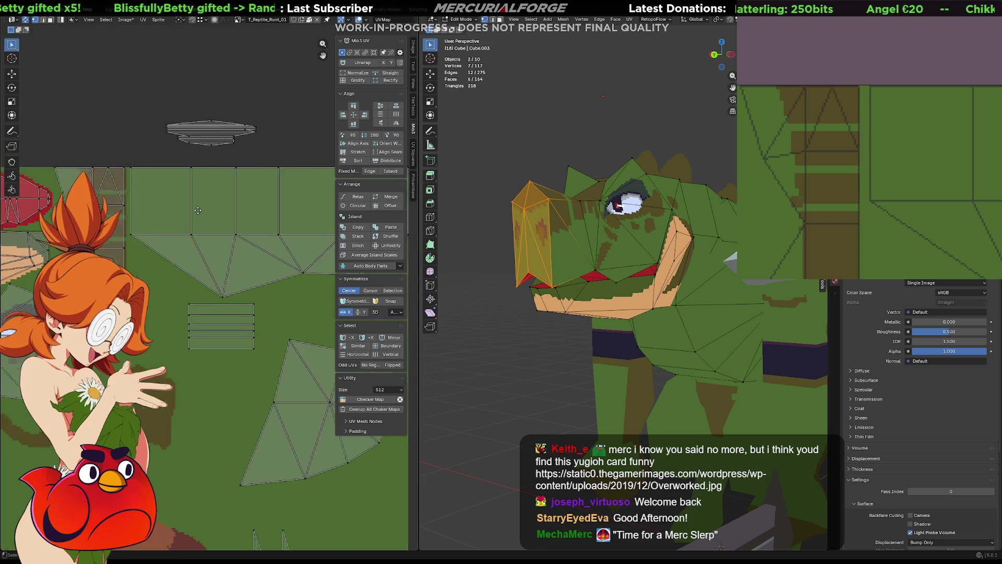
{"action": "middle_click_drag", "start_coordinate": [252, 235], "coordinate": [310, 203]}
{"action": "key", "text": "g"}
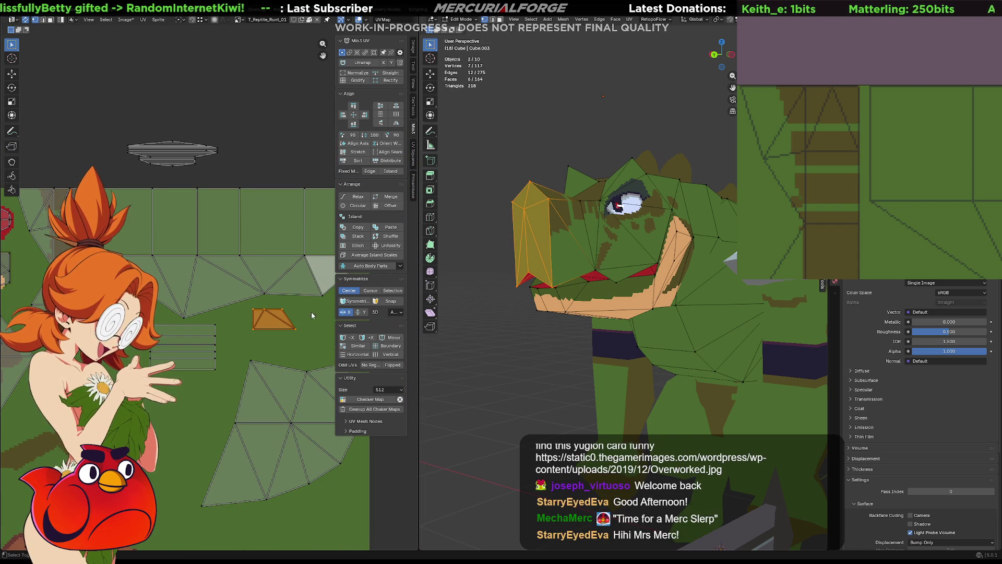
{"action": "left_click", "coordinate": [280, 296]}
- Rotate the snout island 90 degrees and scale it up
{"action": "middle_click_drag", "start_coordinate": [281, 296], "coordinate": [178, 294]}
{"action": "key", "text": "r"}
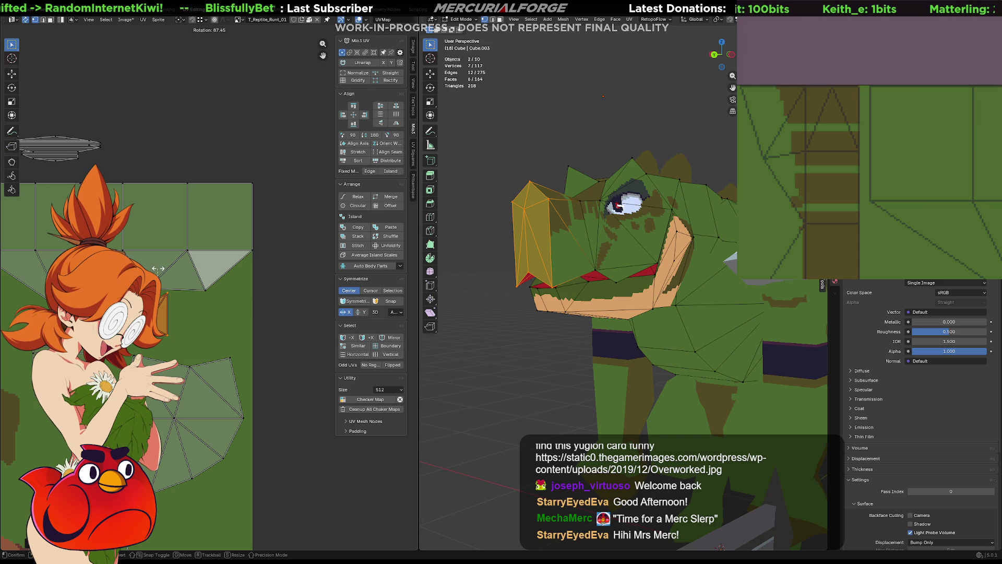
{"action": "type", "text": "90"}
{"action": "key", "text": "Return"}
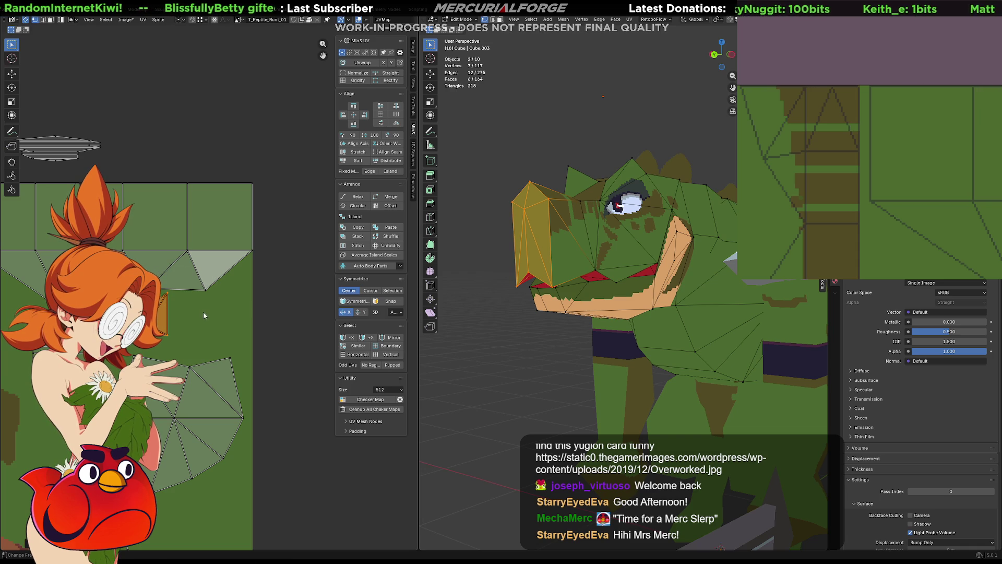
{"action": "key", "text": "g"}
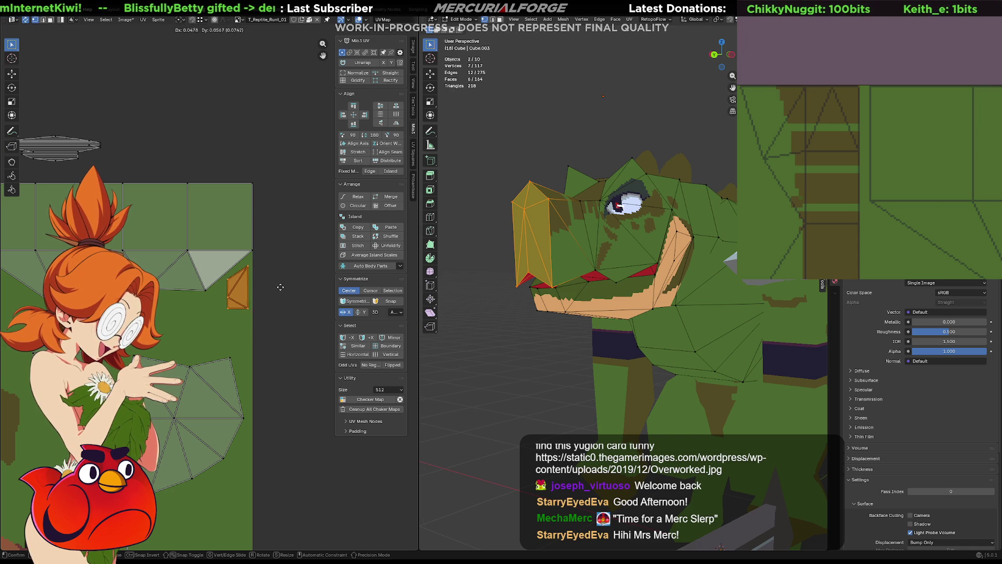
{"action": "key", "text": "s"}
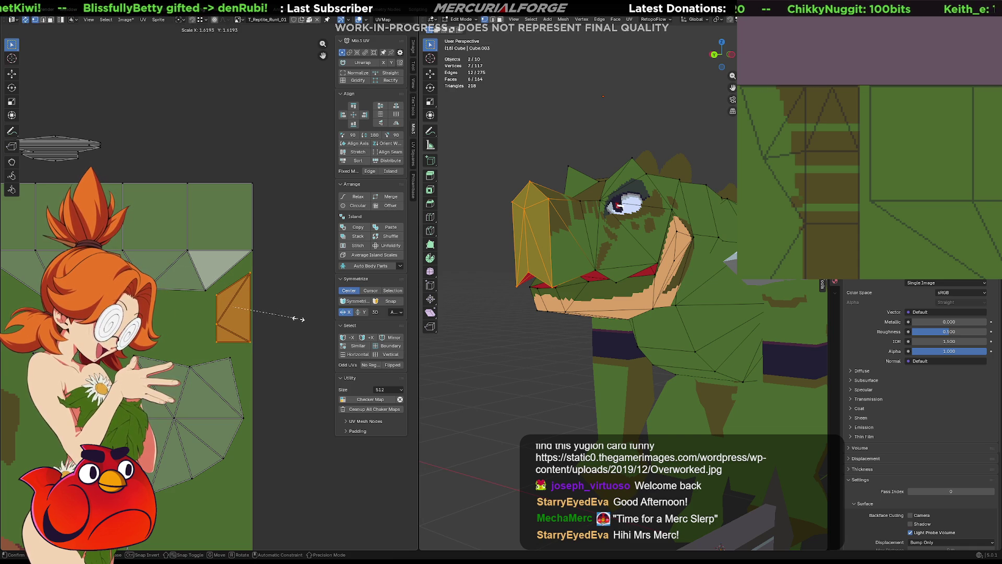
{"action": "left_click", "coordinate": [294, 320]}
- Drag the island's top-right corner and neighbouring vertices into place
{"action": "left_click", "coordinate": [252, 274]}
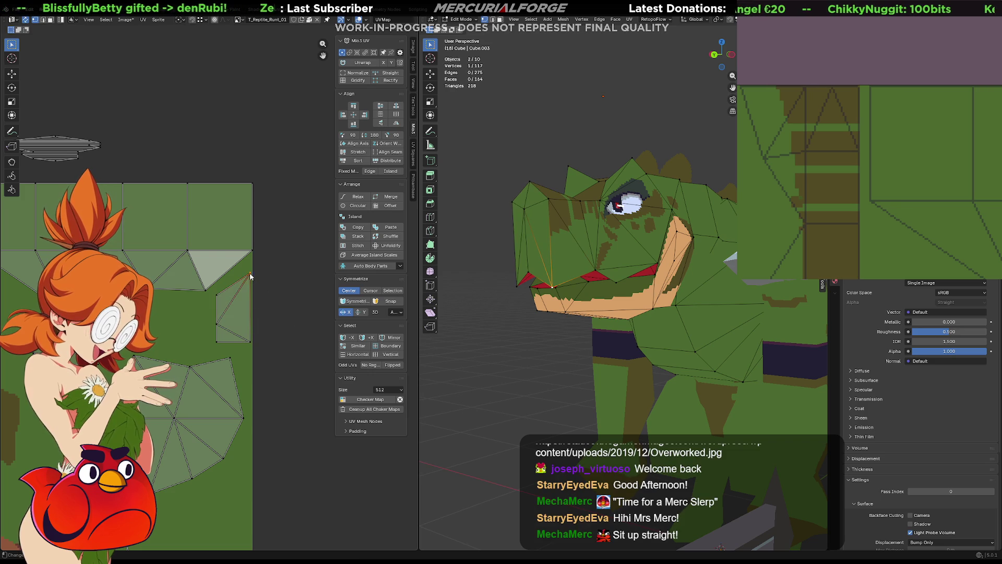
{"action": "key", "text": "g"}
{"action": "left_click", "coordinate": [266, 296]}
{"action": "left_click", "coordinate": [255, 267]}
{"action": "left_click_drag", "start_coordinate": [221, 304], "coordinate": [219, 287], "text": "shift"}
{"action": "key", "text": "g"}
{"action": "left_click", "coordinate": [261, 282]}
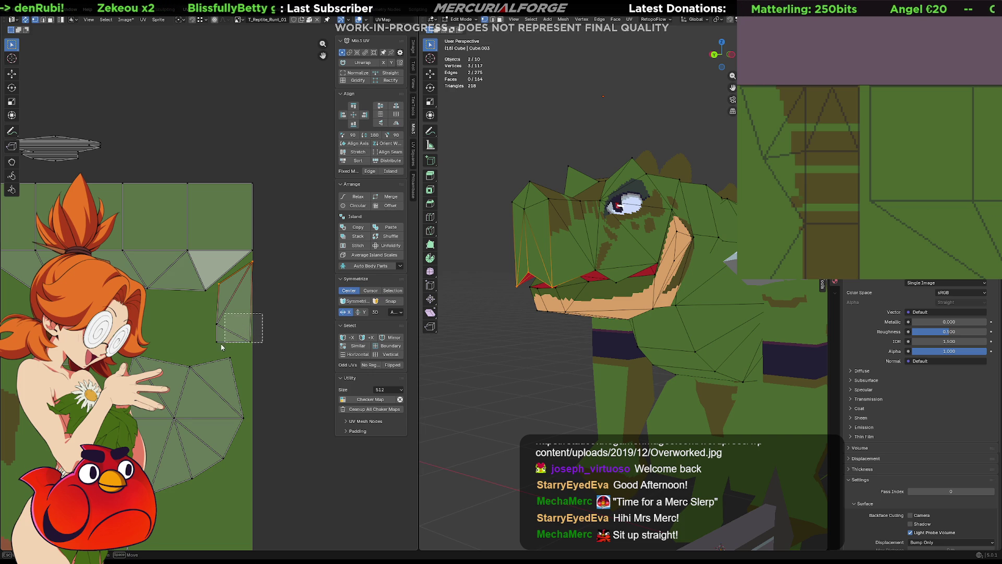
- Reposition the island's lower face vertices, then deselect all UVs
{"action": "left_click_drag", "start_coordinate": [262, 314], "coordinate": [229, 343], "text": "shift"}
{"action": "key", "text": "g"}
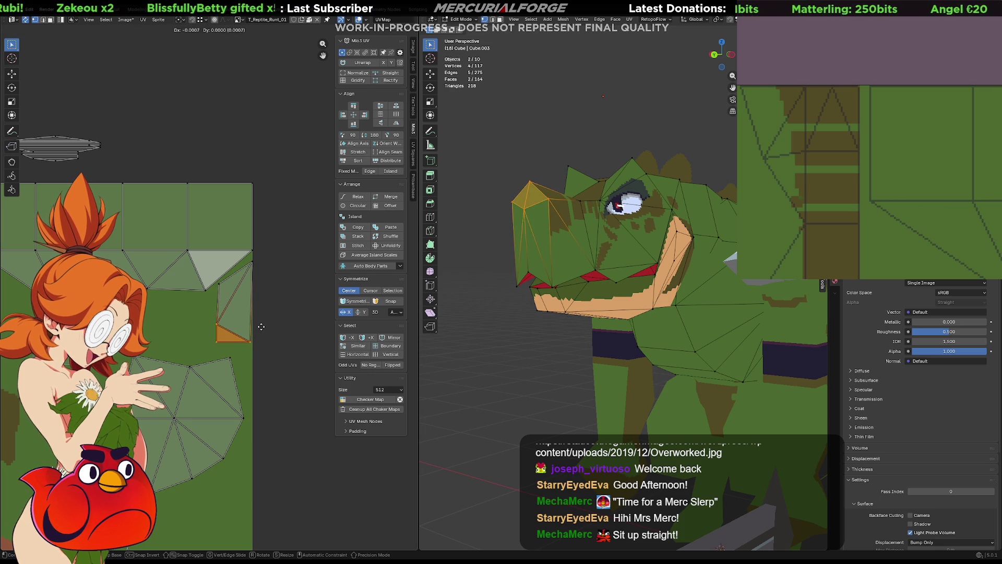
{"action": "left_click", "coordinate": [265, 327]}
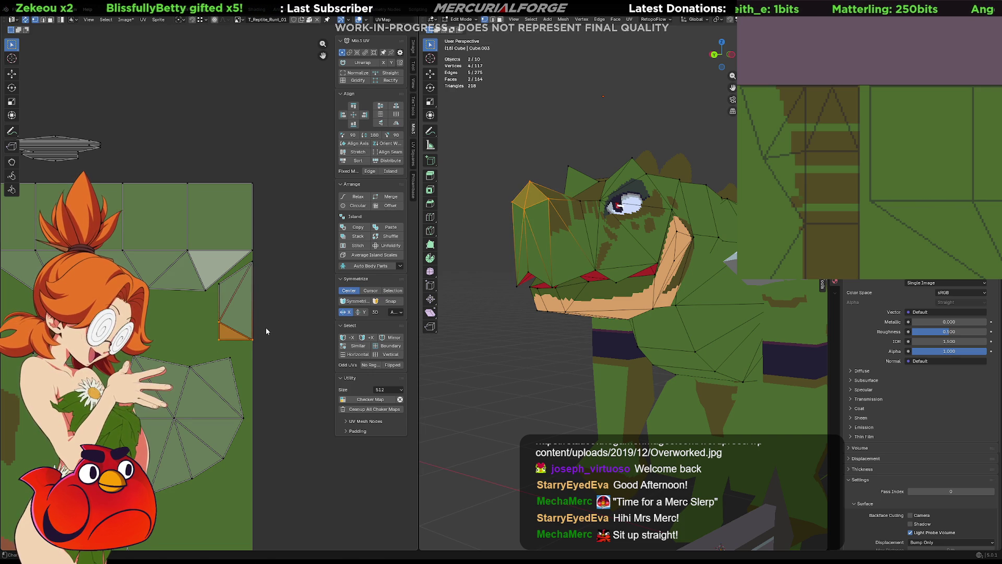
{"action": "key", "text": "ctrl+z"}
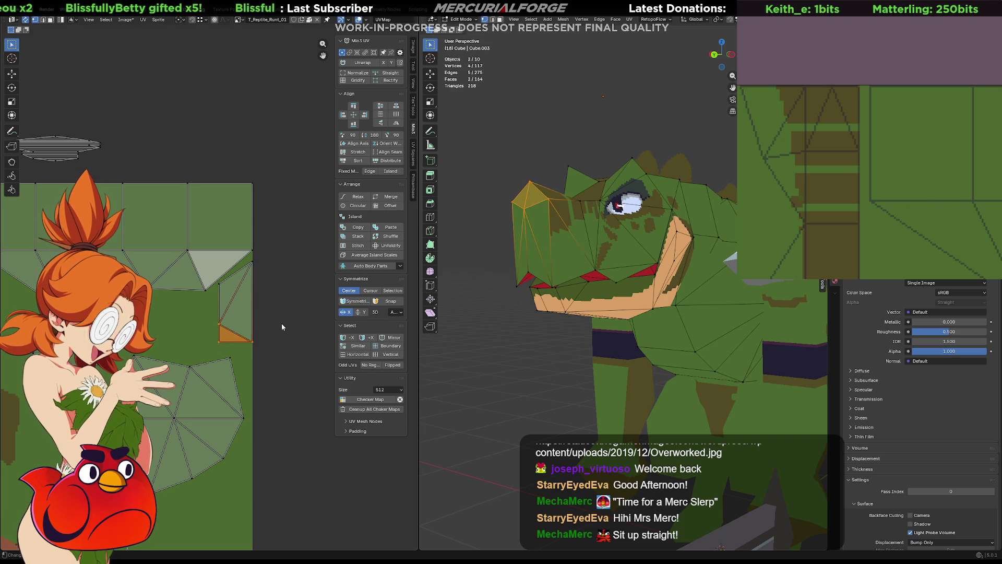
{"action": "key", "text": "alt+a"}
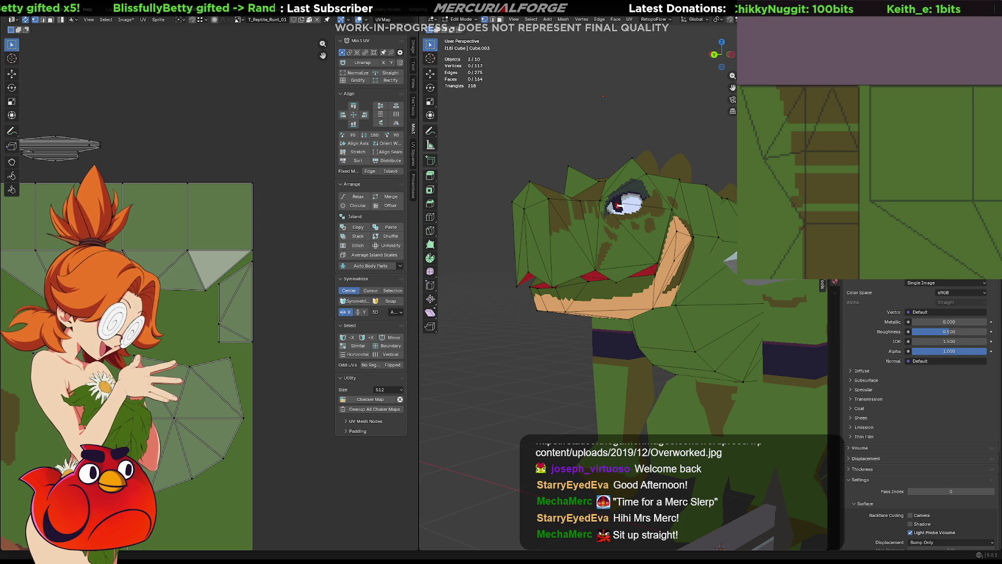
{"action": "mouse_move", "coordinate": [862, 181]}
{"action": "middle_mouse_down"}
{"action": "mouse_move", "coordinate": [845, 105]}
{"action": "mouse_move", "coordinate": [909, 162]}
{"action": "middle_mouse_up"}
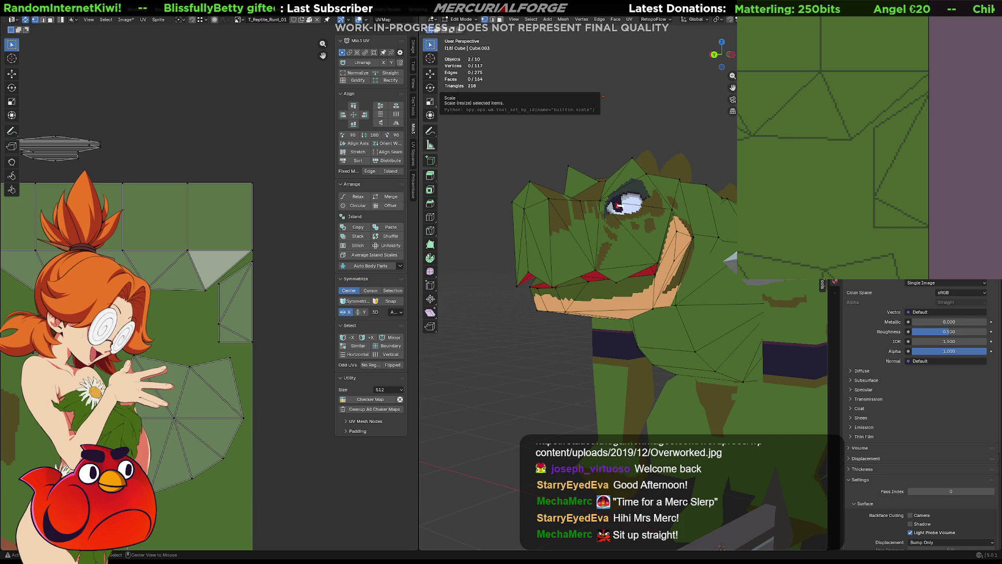
- Paint a small brown spot on the texture, undoing a stray first stroke
{"action": "left_click_drag", "start_coordinate": [911, 129], "coordinate": [913, 143]}
{"action": "key", "text": "ctrl+z"}
{"action": "key", "text": "ctrl+z"}
{"action": "key", "text": "ctrl+z"}
{"action": "left_click_drag", "start_coordinate": [908, 188], "coordinate": [909, 189]}
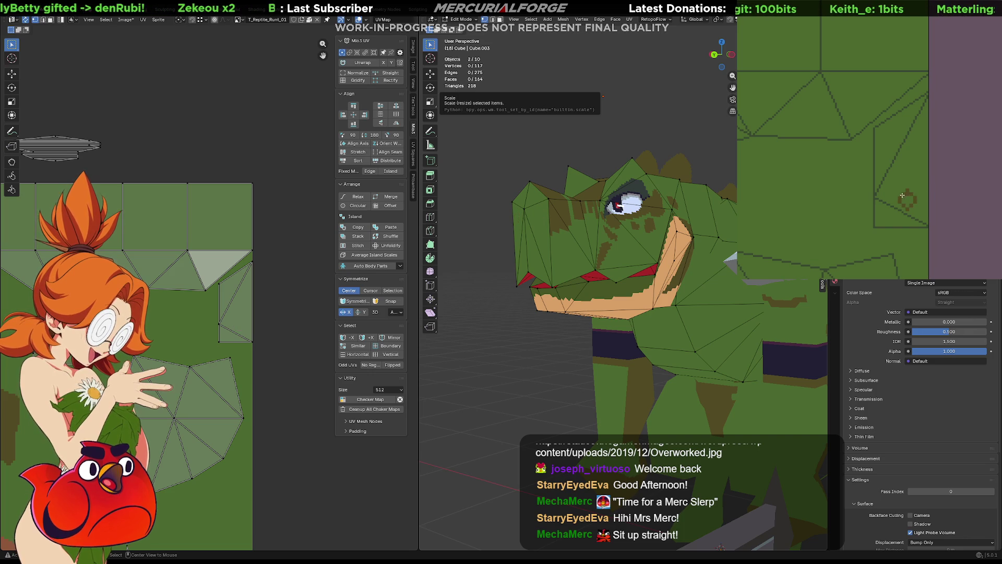
{"action": "left_click", "coordinate": [905, 196]}
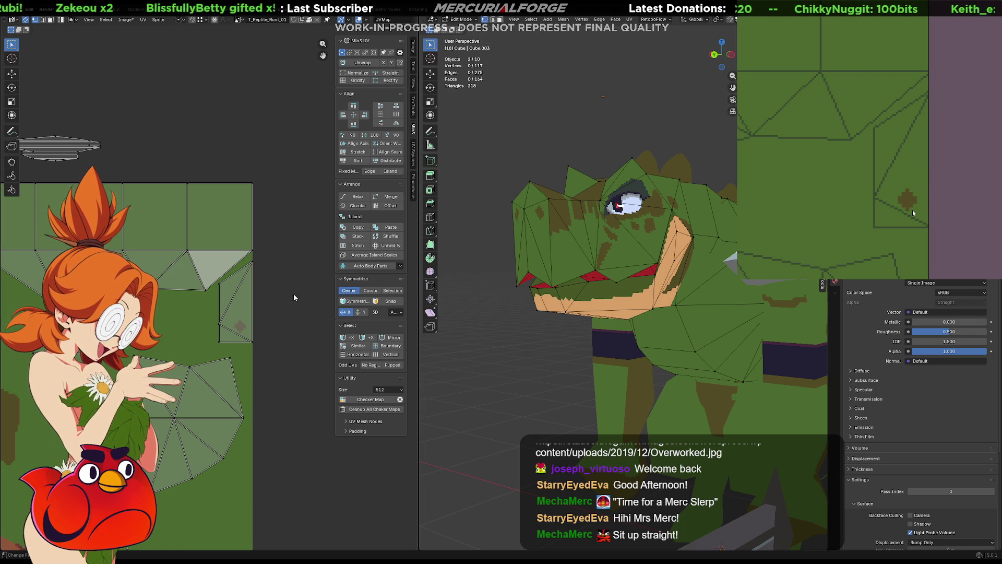
- Move a snout UV edge in two nudges so it sits over the brown spot
{"action": "left_click", "coordinate": [219, 330]}
{"action": "key", "text": "g"}
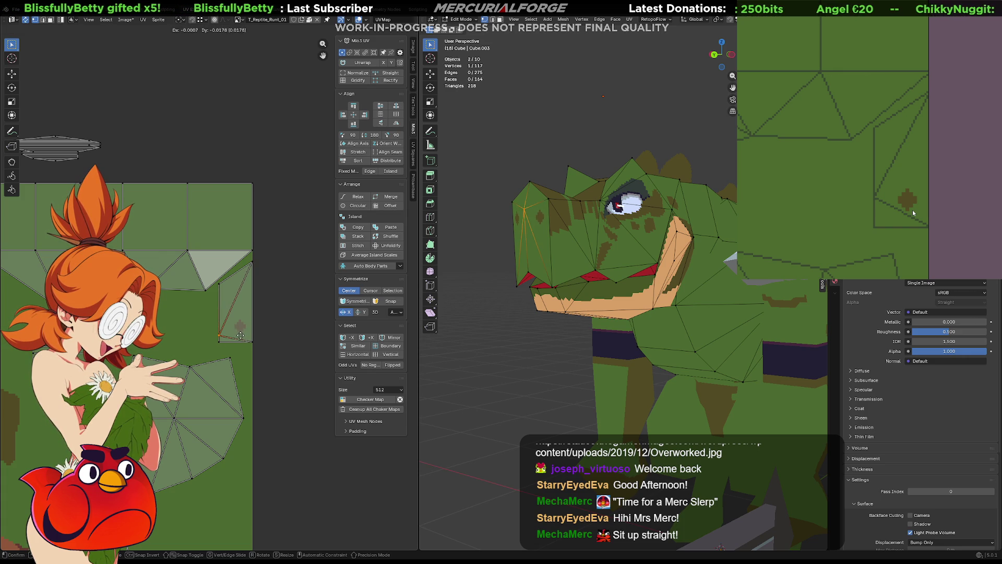
{"action": "left_click", "coordinate": [240, 337]}
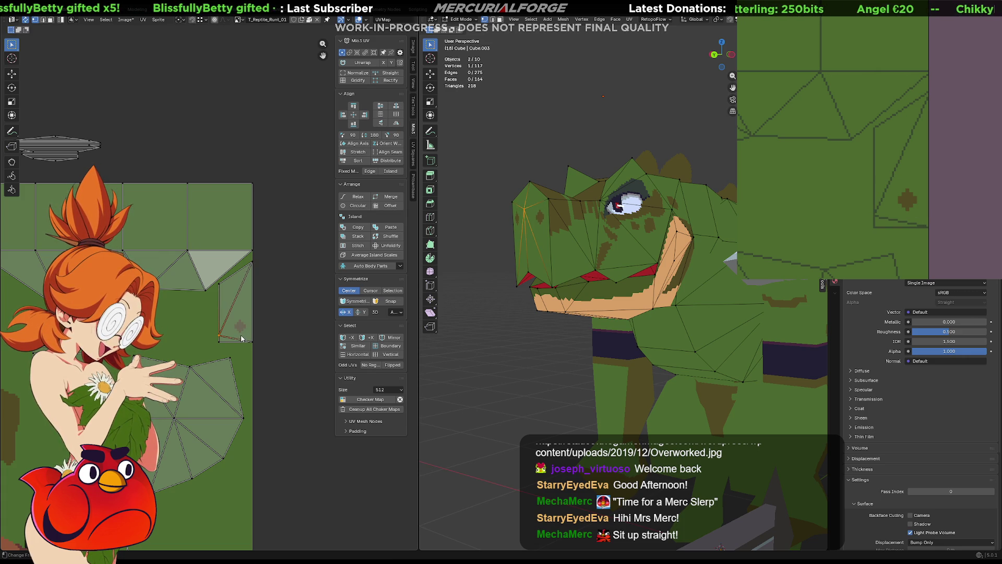
{"action": "key", "text": "g"}
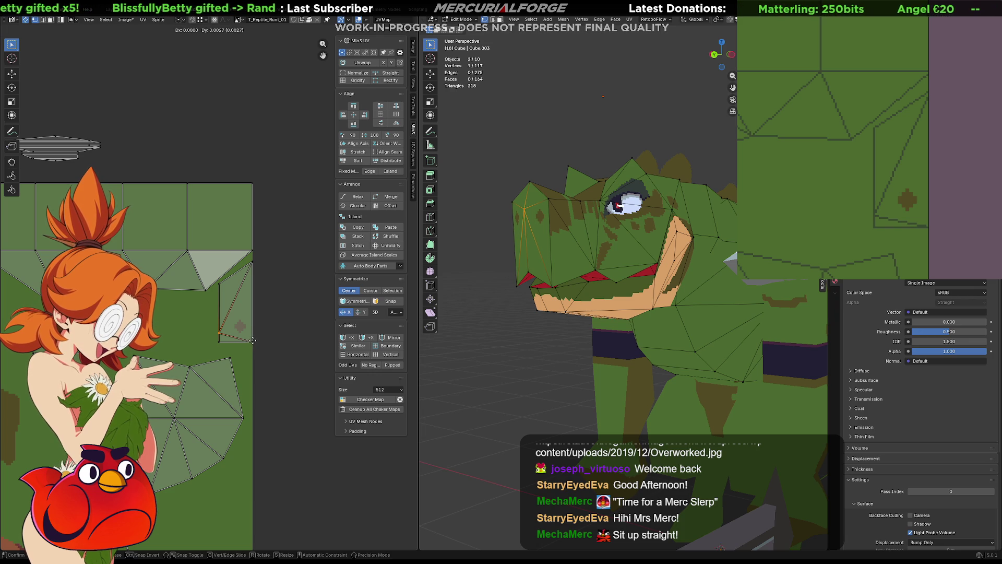
{"action": "left_click", "coordinate": [252, 340]}
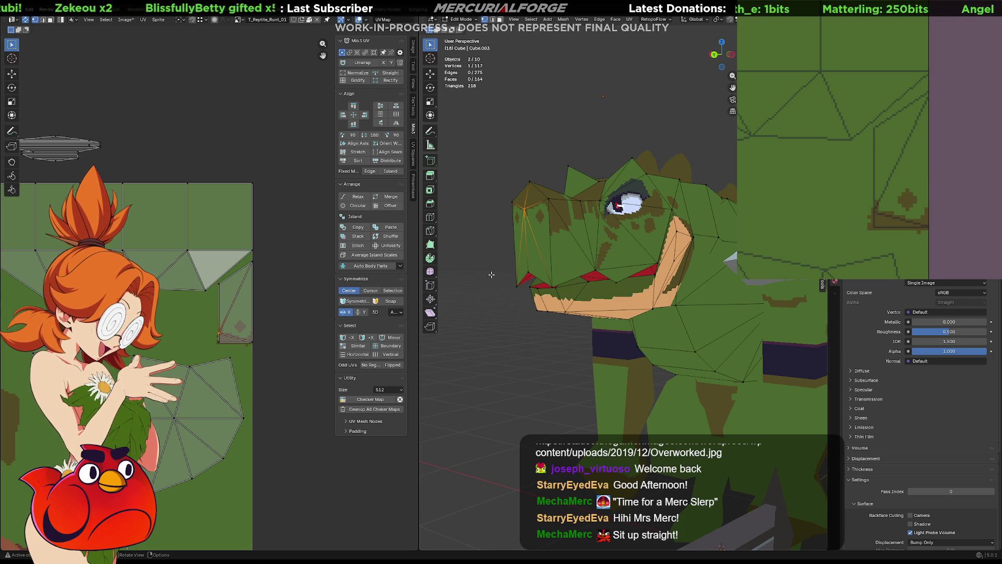
- Leave Edit Mode so the textured reptile is shown in Object Mode
{"action": "key", "text": "Tab"}
{"action": "key", "text": "Tab"}
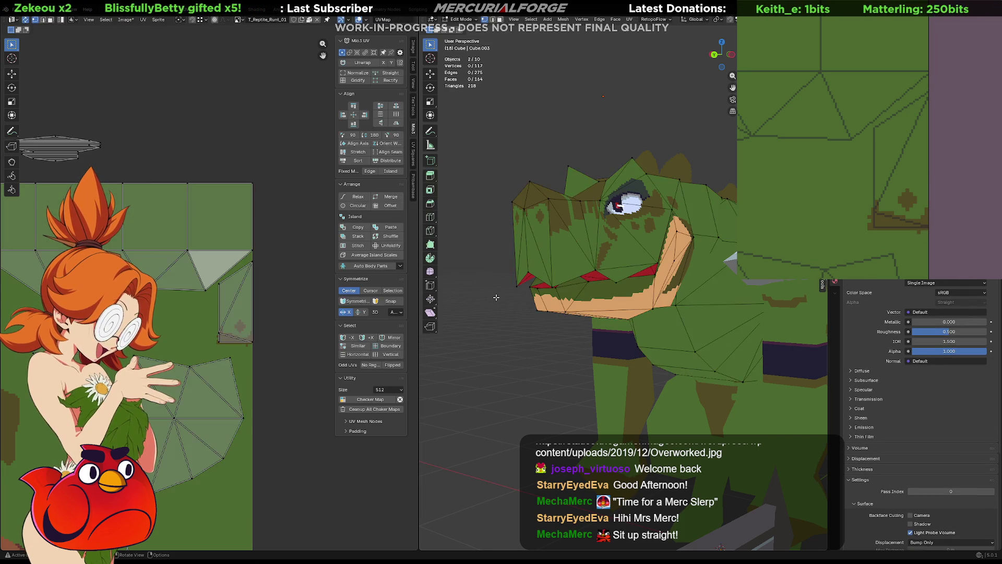
{"action": "key", "text": "Tab"}
{"action": "key", "text": "Tab"}
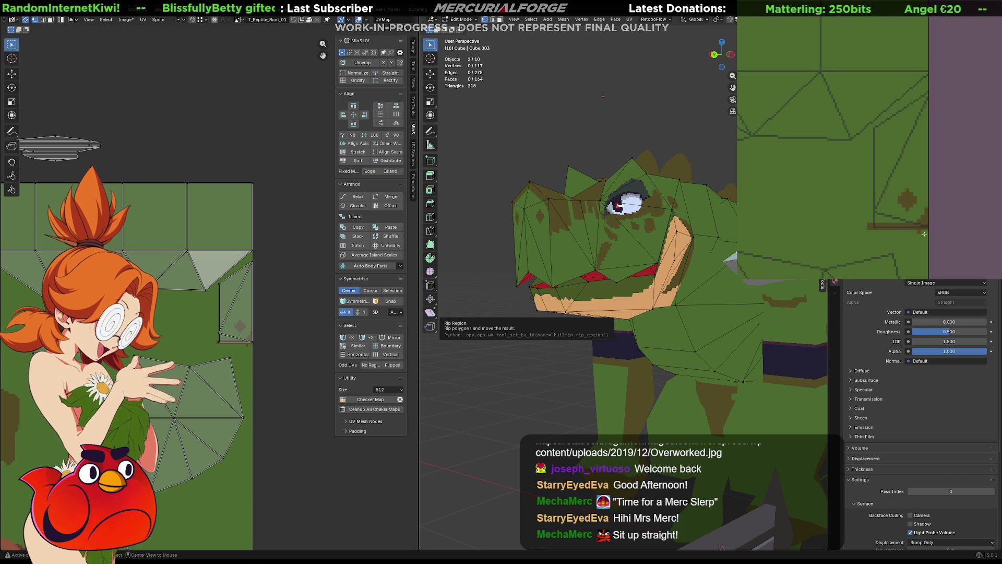
{"action": "key", "text": "Tab"}
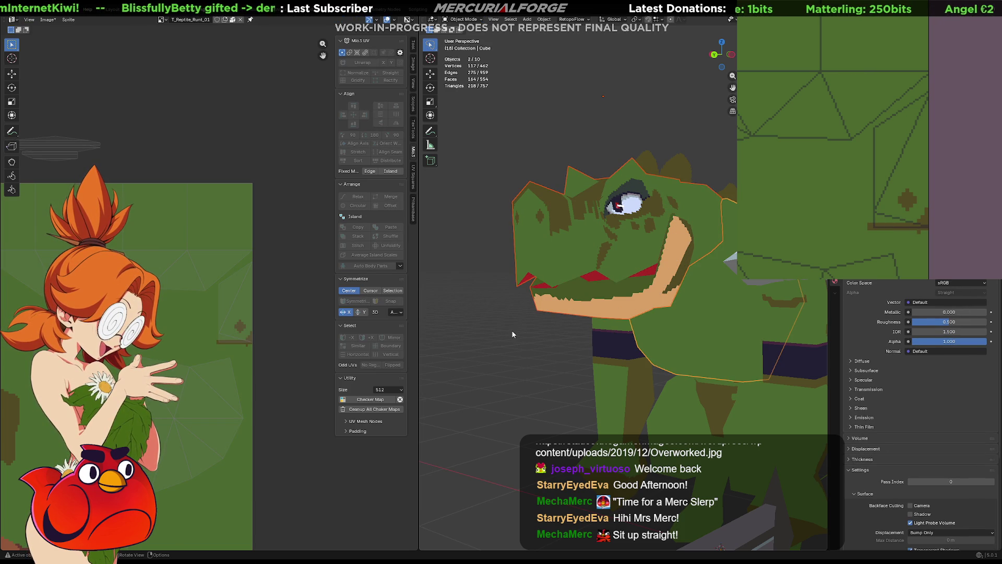
- Paint a dark brown patch with a ledge, clean its left edge green, then re-enter Edit Mode
{"action": "mouse_move", "coordinate": [512, 334]}
{"action": "middle_mouse_down"}
{"action": "mouse_move", "coordinate": [556, 290]}
{"action": "mouse_move", "coordinate": [568, 317]}
{"action": "mouse_move", "coordinate": [572, 303]}
{"action": "mouse_move", "coordinate": [545, 303]}
{"action": "middle_mouse_up"}
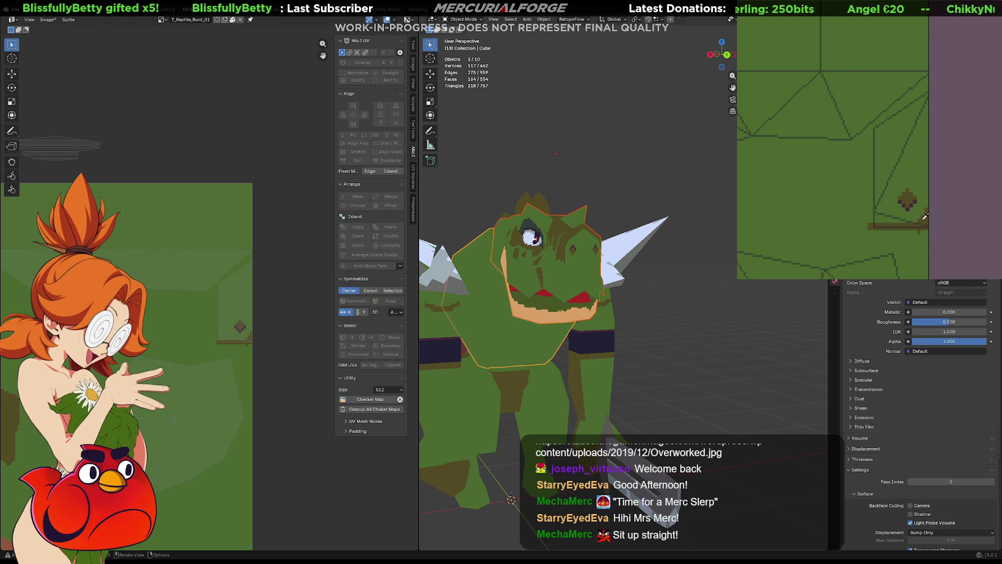
{"action": "left_click_drag", "start_coordinate": [907, 220], "coordinate": [876, 201]}
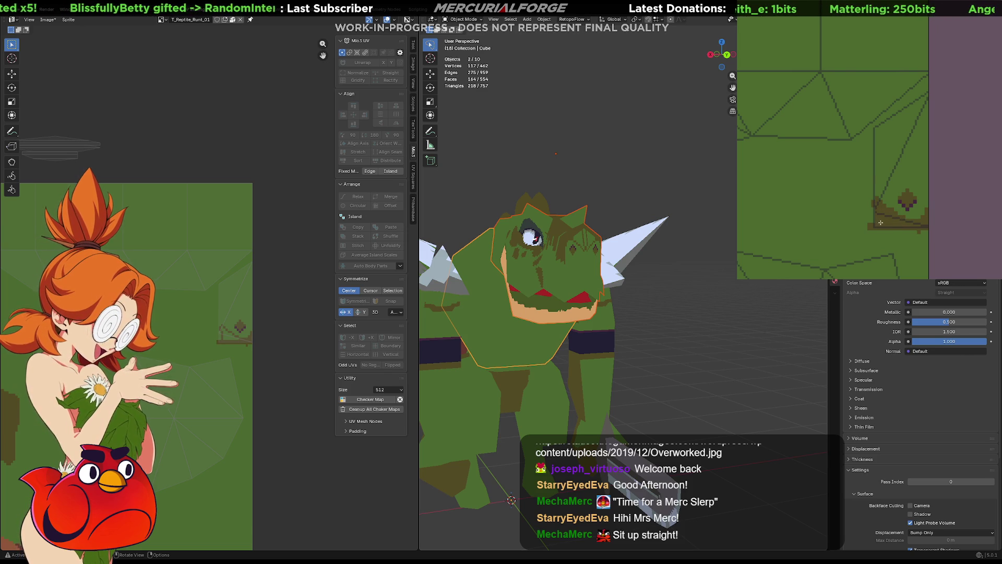
{"action": "left_click", "coordinate": [872, 202]}
{"action": "left_click_drag", "start_coordinate": [870, 198], "coordinate": [870, 234]}
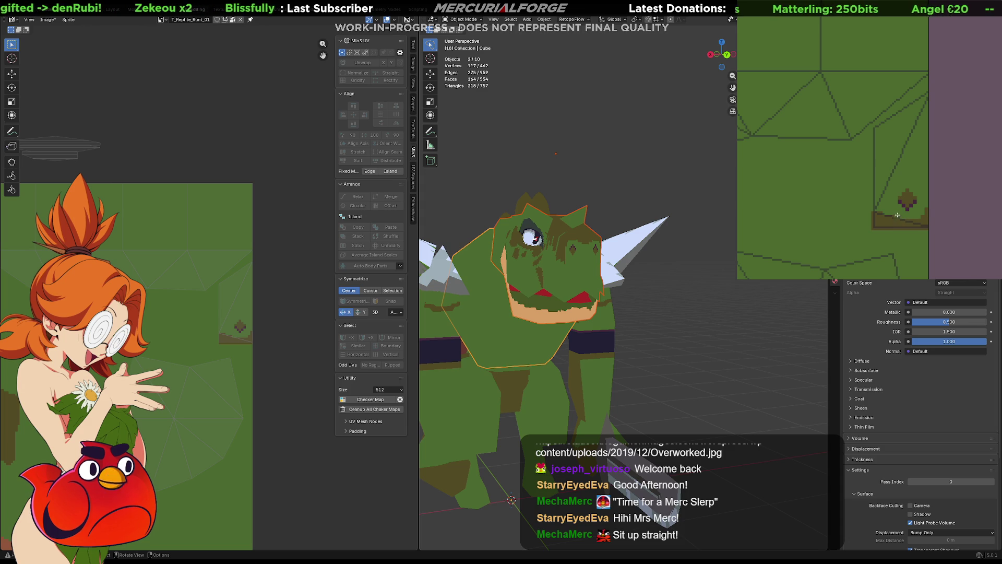
{"action": "mouse_move", "coordinate": [548, 267]}
{"action": "middle_mouse_down"}
{"action": "mouse_move", "coordinate": [458, 266]}
{"action": "mouse_move", "coordinate": [558, 263]}
{"action": "mouse_move", "coordinate": [502, 264]}
{"action": "mouse_move", "coordinate": [477, 277]}
{"action": "middle_mouse_up"}
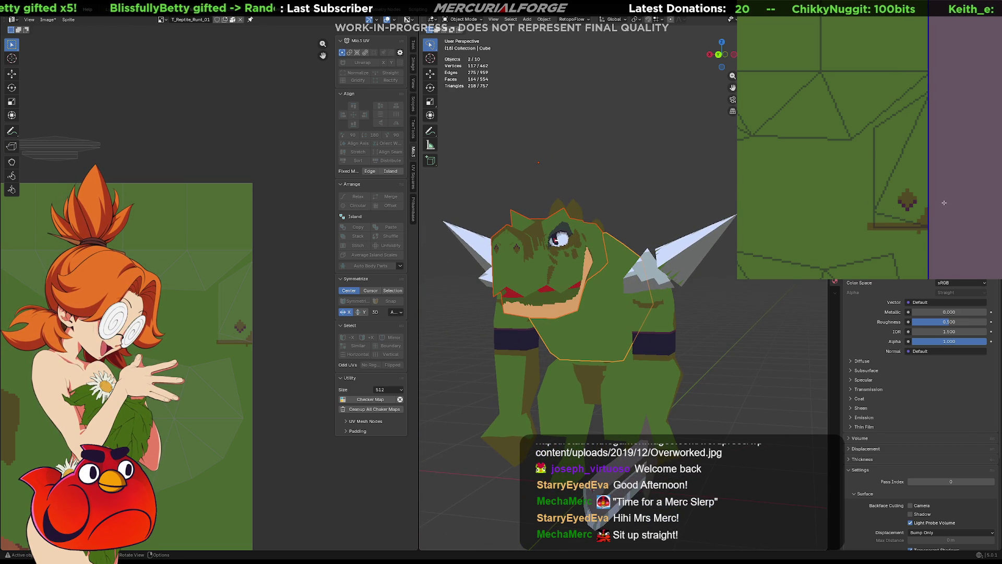
{"action": "left_click", "coordinate": [620, 202]}
{"action": "key", "text": "ctrl+z"}
{"action": "key", "text": "Tab"}
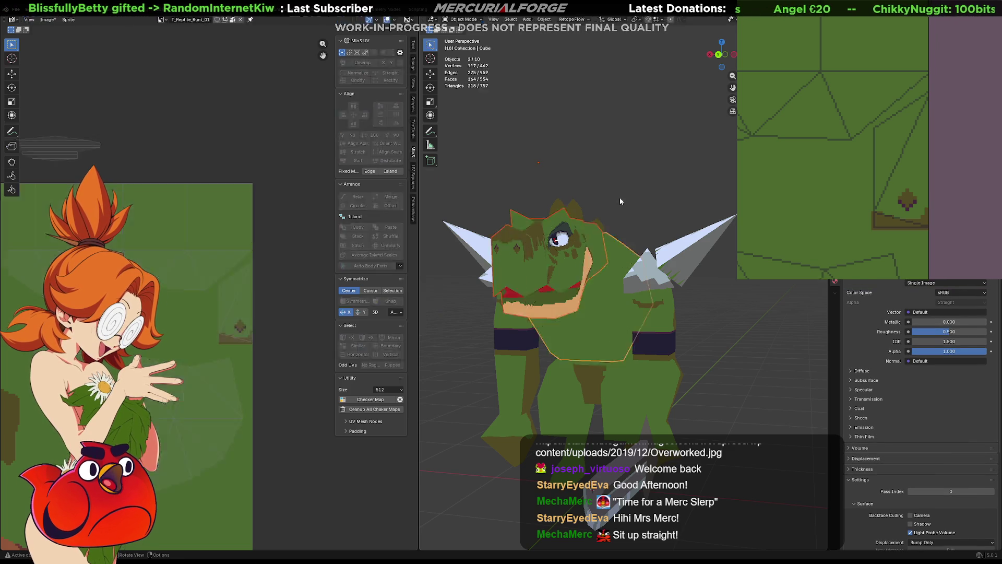
{"action": "key", "text": "alt+a"}
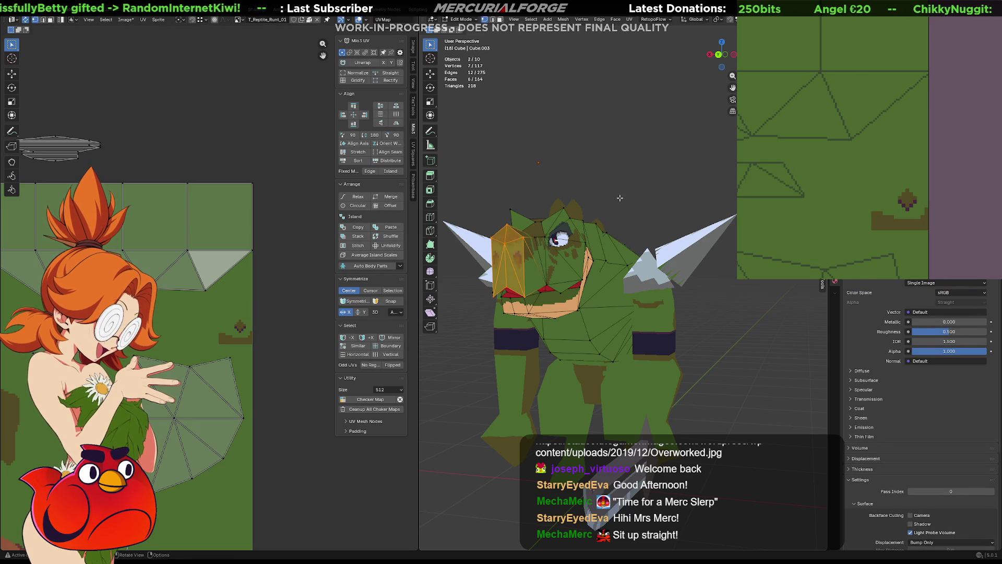
{"action": "middle_click_drag", "start_coordinate": [620, 198], "coordinate": [641, 273]}
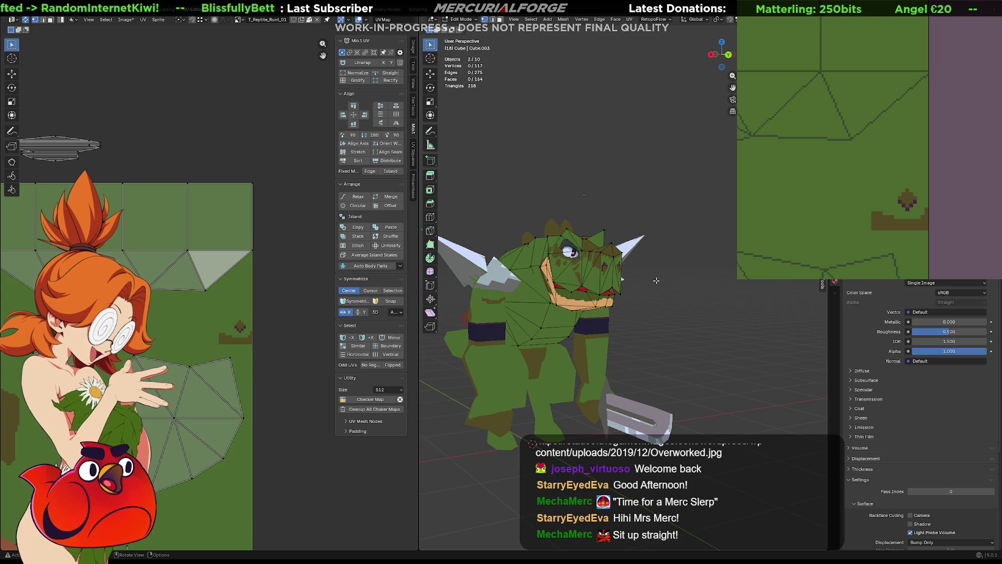
{"action": "key", "text": "Tab"}
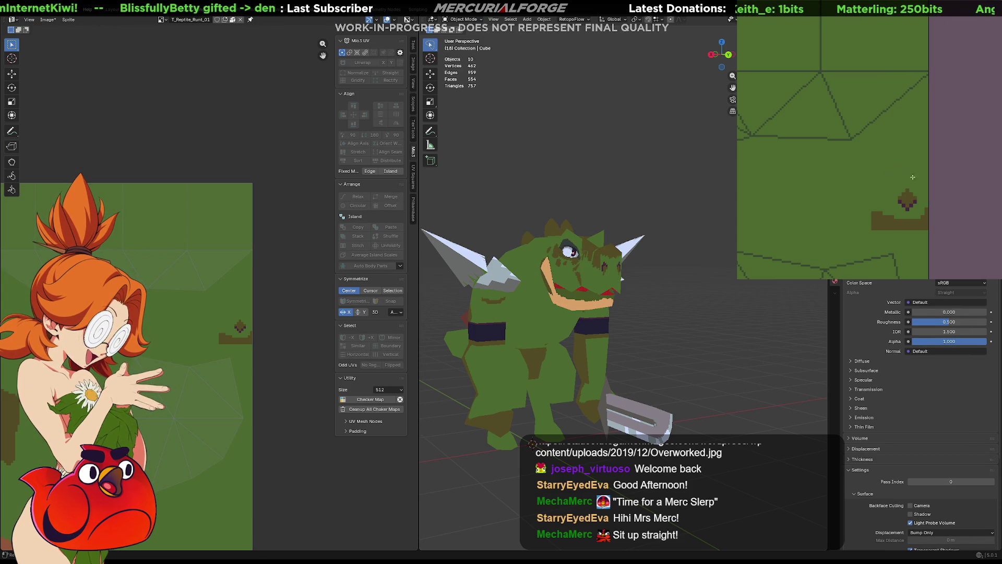
{"action": "key", "text": "ctrl+z"}
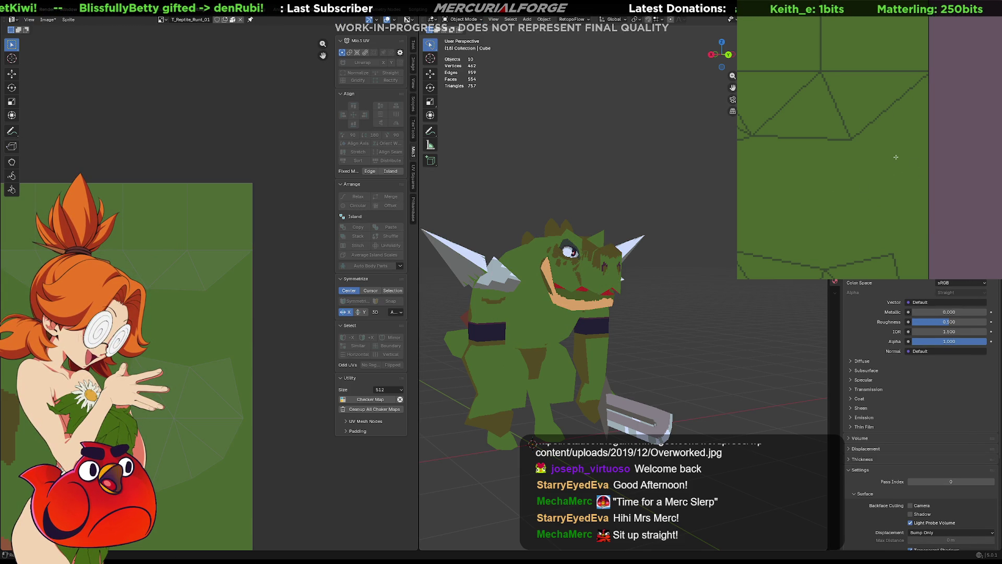
{"action": "scroll", "coordinate": [587, 244], "scroll_direction": "up", "scroll_amount": 2}
{"action": "scroll", "coordinate": [587, 244], "scroll_direction": "up", "scroll_amount": 2}
{"action": "scroll", "coordinate": [586, 245], "scroll_direction": "up", "scroll_amount": 2}
{"action": "scroll", "coordinate": [587, 244], "scroll_direction": "up", "scroll_amount": 2}
{"action": "scroll", "coordinate": [588, 237], "scroll_direction": "up", "scroll_amount": 3}
{"action": "mouse_move", "coordinate": [589, 237]}
{"action": "middle_mouse_down"}
{"action": "mouse_move", "coordinate": [530, 228]}
{"action": "mouse_move", "coordinate": [574, 239]}
{"action": "mouse_move", "coordinate": [477, 242]}
{"action": "mouse_move", "coordinate": [552, 244]}
{"action": "mouse_move", "coordinate": [600, 268]}
{"action": "mouse_move", "coordinate": [559, 290]}
{"action": "mouse_move", "coordinate": [580, 273]}
{"action": "mouse_move", "coordinate": [527, 285]}
{"action": "mouse_move", "coordinate": [553, 271]}
{"action": "mouse_move", "coordinate": [544, 327]}
{"action": "mouse_move", "coordinate": [579, 272]}
{"action": "mouse_move", "coordinate": [633, 252]}
{"action": "mouse_move", "coordinate": [433, 279]}
{"action": "middle_mouse_up"}
{"action": "scroll", "coordinate": [550, 240], "scroll_direction": "down", "scroll_amount": 3}
{"action": "scroll", "coordinate": [564, 280], "scroll_direction": "up", "scroll_amount": 2}
{"action": "scroll", "coordinate": [549, 294], "scroll_direction": "down", "scroll_amount": 1}
{"action": "key", "text": "Tab"}
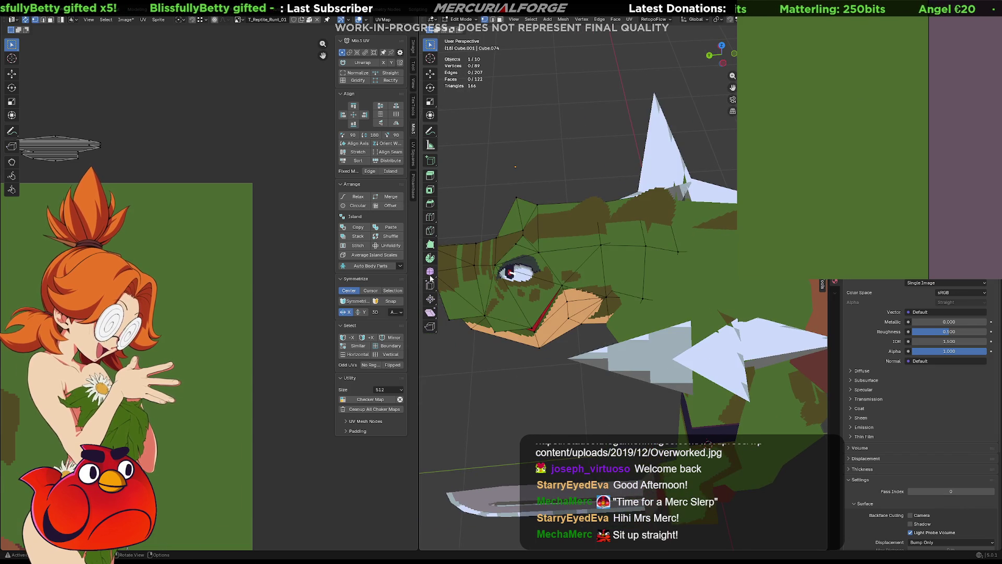
{"action": "scroll", "coordinate": [209, 294], "scroll_direction": "up", "scroll_amount": 2}
{"action": "scroll", "coordinate": [208, 293], "scroll_direction": "down", "scroll_amount": 3}
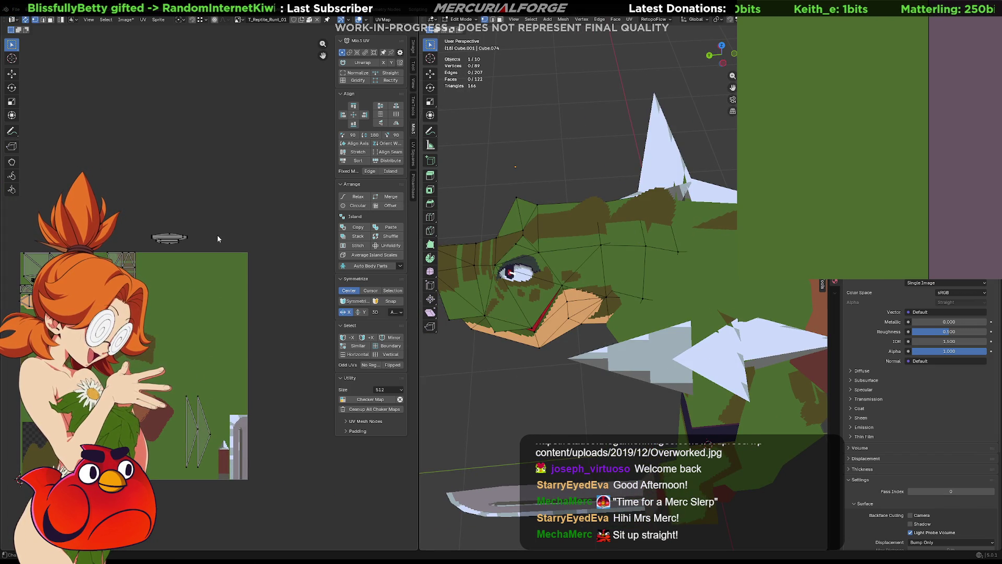
- Box-select the small strip faces and unwrap them Angle Based
{"action": "left_click_drag", "start_coordinate": [215, 218], "coordinate": [142, 251]}
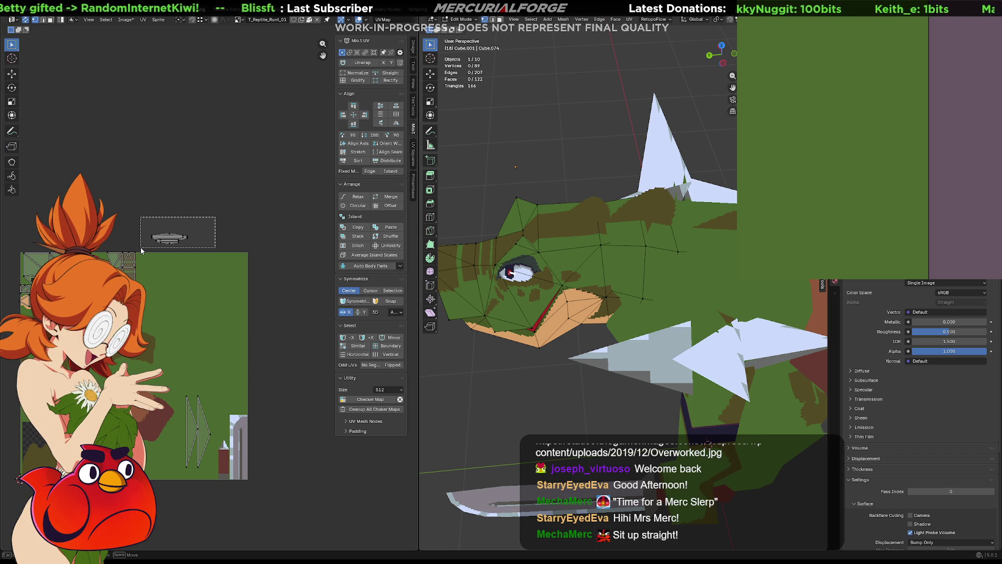
{"action": "left_click_drag", "start_coordinate": [141, 247], "coordinate": [140, 247]}
{"action": "key", "text": "u"}
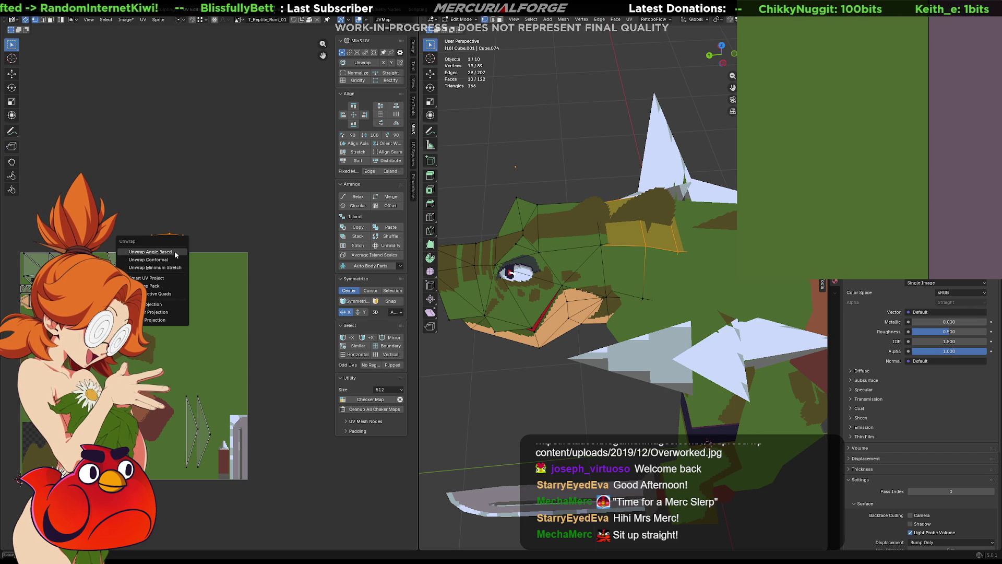
{"action": "left_click", "coordinate": [174, 250]}
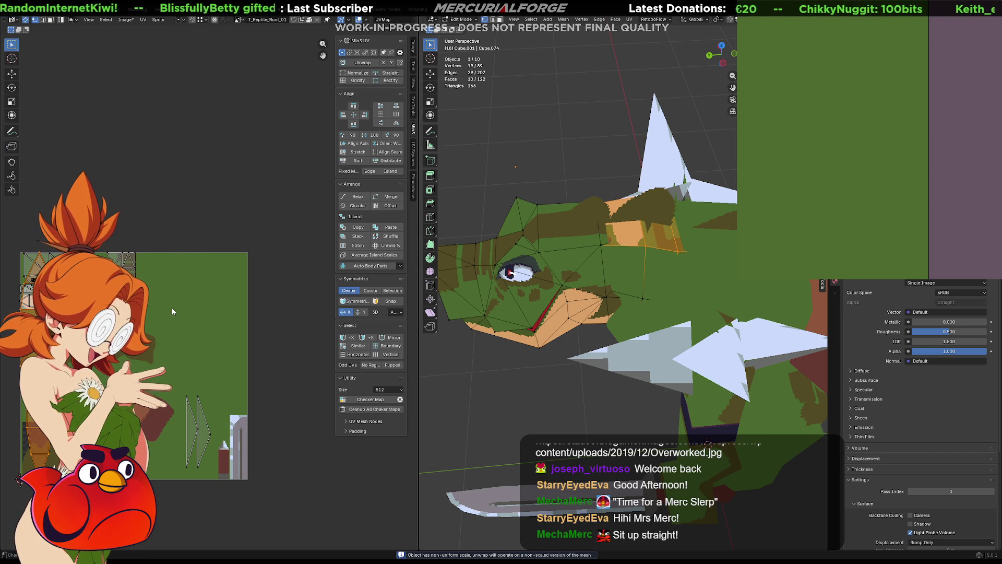
- Place the unwrapped strip island beside the texture and straighten one vertex
{"action": "key", "text": "Tab"}
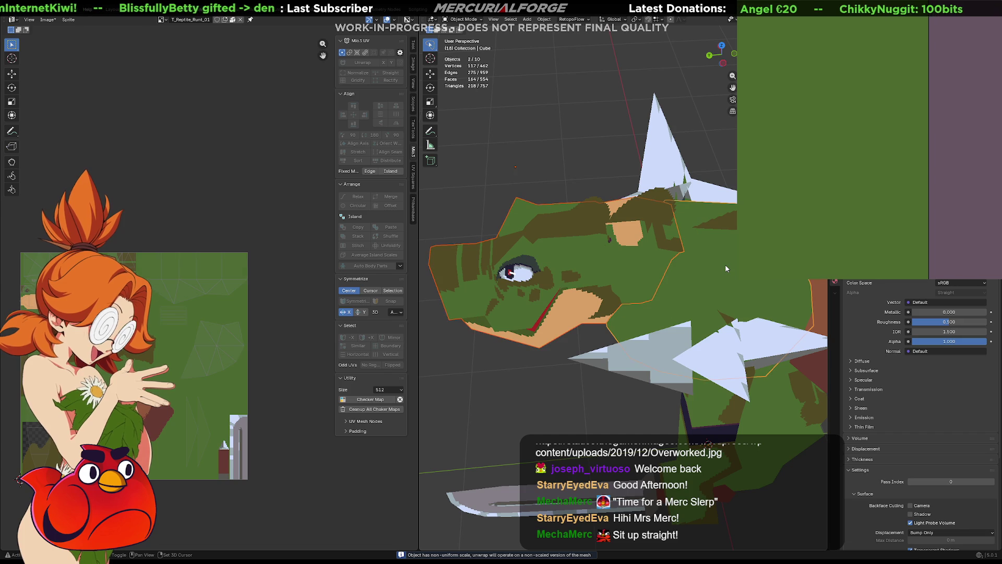
{"action": "key", "text": "Tab"}
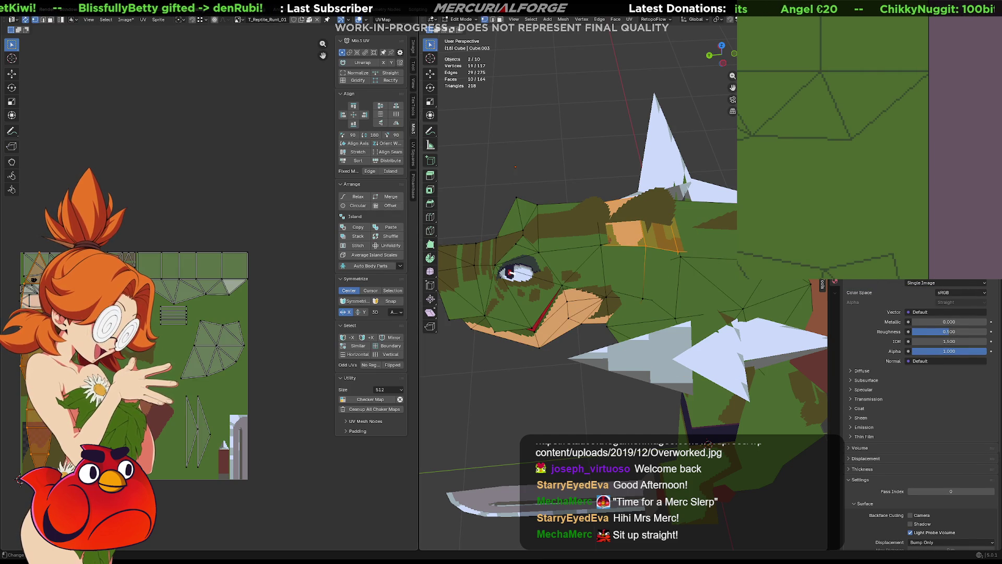
{"action": "key", "text": "g"}
{"action": "left_click", "coordinate": [299, 326]}
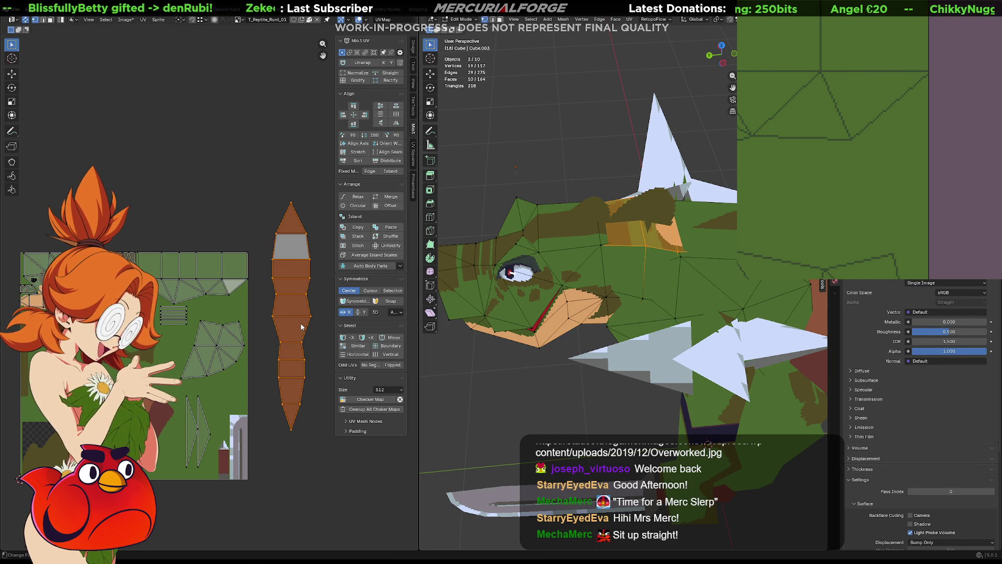
{"action": "left_click", "coordinate": [207, 282]}
{"action": "key", "text": "g"}
{"action": "left_click", "coordinate": [205, 278]}
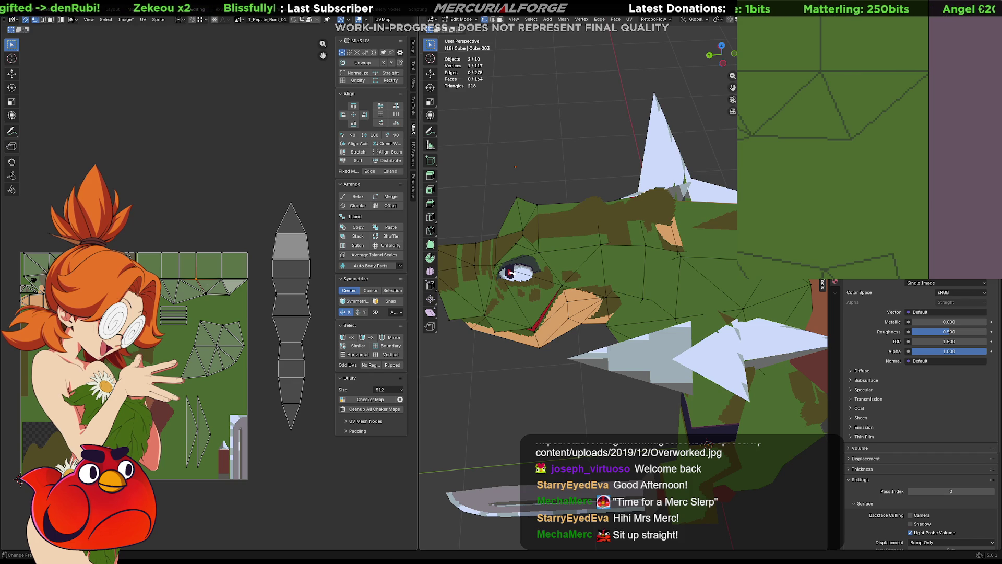
{"action": "scroll", "coordinate": [871, 172], "scroll_direction": "down", "scroll_amount": 1}
{"action": "scroll", "coordinate": [872, 175], "scroll_direction": "down", "scroll_amount": 1}
{"action": "scroll", "coordinate": [872, 179], "scroll_direction": "down", "scroll_amount": 1}
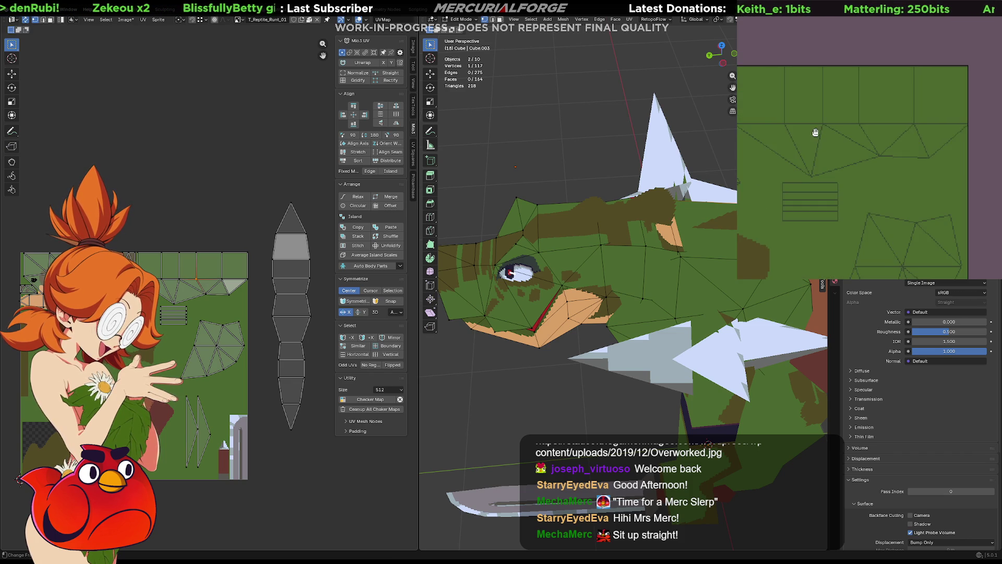
{"action": "scroll", "coordinate": [873, 181], "scroll_direction": "down", "scroll_amount": 2}
- Extend the wavy brown line, paint the top-left patch and fill the green above it brown
{"action": "middle_click_drag", "start_coordinate": [874, 182], "coordinate": [899, 180]}
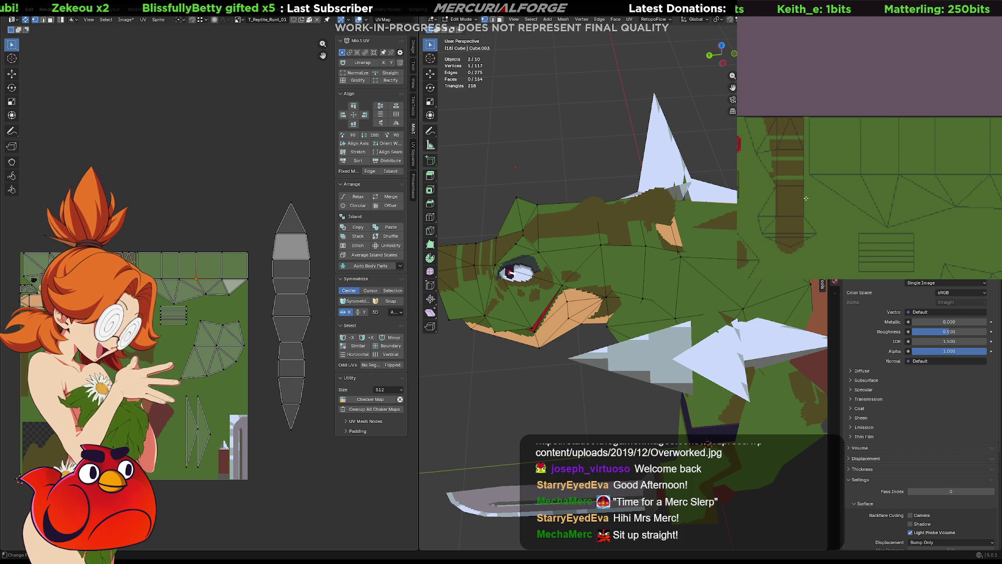
{"action": "middle_click_drag", "start_coordinate": [798, 198], "coordinate": [768, 172]}
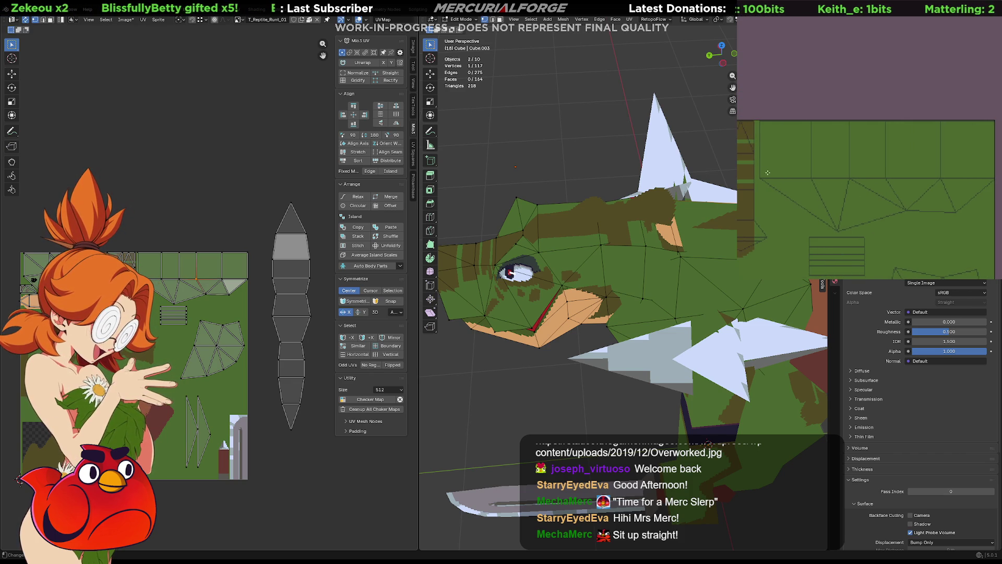
{"action": "left_click_drag", "start_coordinate": [816, 167], "coordinate": [865, 166]}
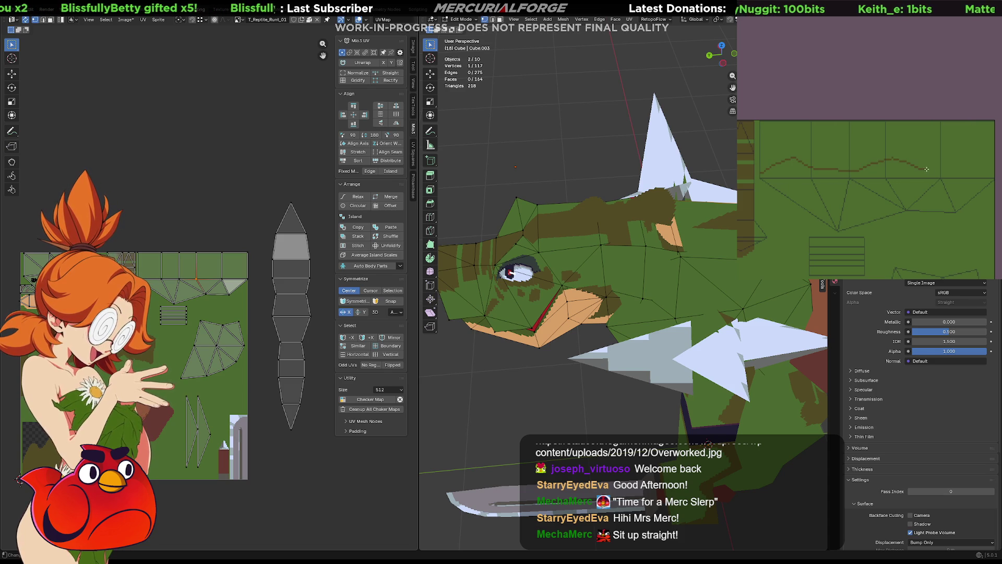
{"action": "middle_click_drag", "start_coordinate": [987, 169], "coordinate": [978, 168]}
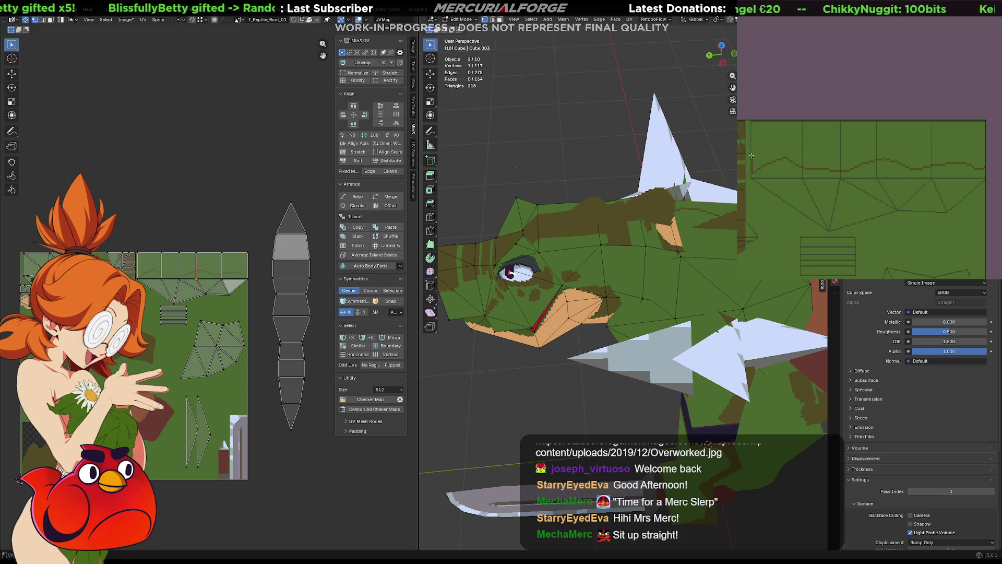
{"action": "left_click_drag", "start_coordinate": [751, 121], "coordinate": [871, 104]}
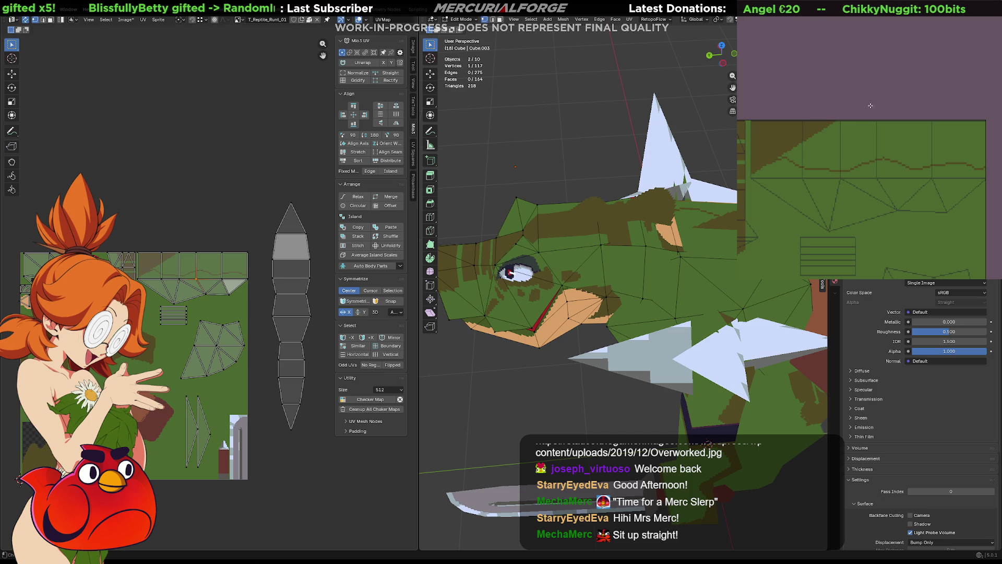
{"action": "left_click", "coordinate": [939, 143]}
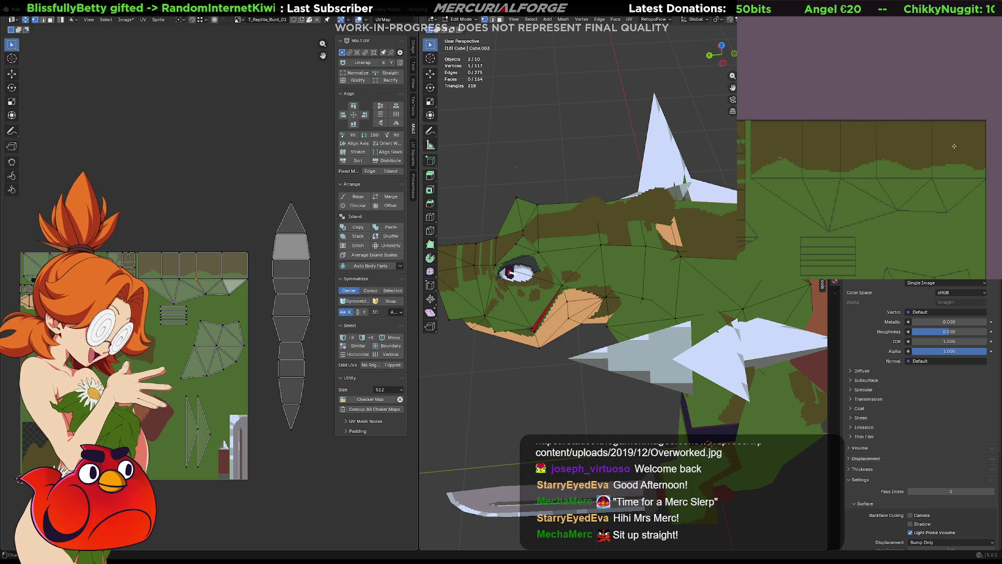
{"action": "mouse_move", "coordinate": [705, 274]}
{"action": "middle_mouse_down"}
{"action": "mouse_move", "coordinate": [532, 278]}
{"action": "mouse_move", "coordinate": [568, 251]}
{"action": "mouse_move", "coordinate": [554, 266]}
{"action": "middle_mouse_up"}
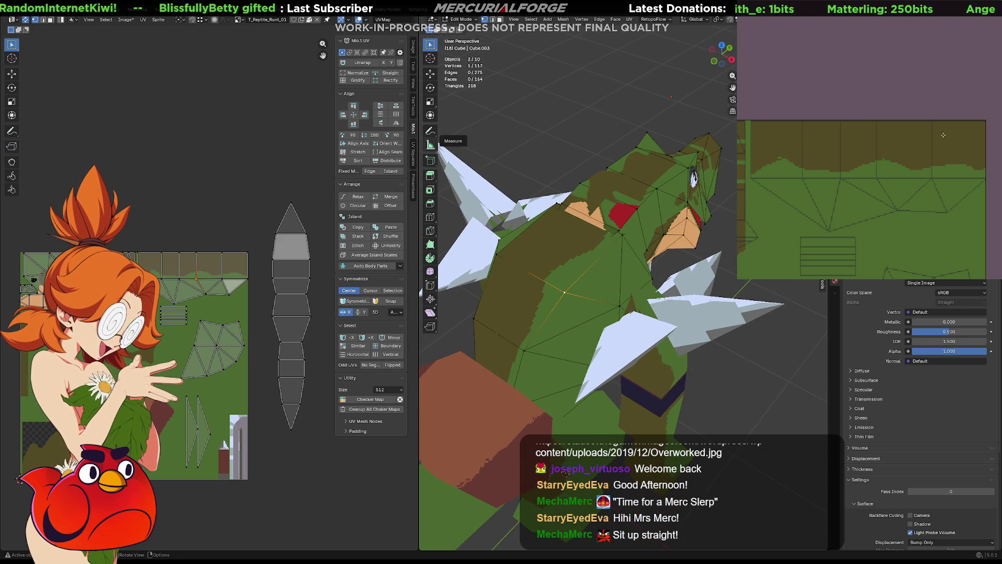
- Paint brown over the texture's upper area and extend it with a dark stroke, checking on the model
{"action": "middle_click_drag", "start_coordinate": [948, 159], "coordinate": [950, 159]}
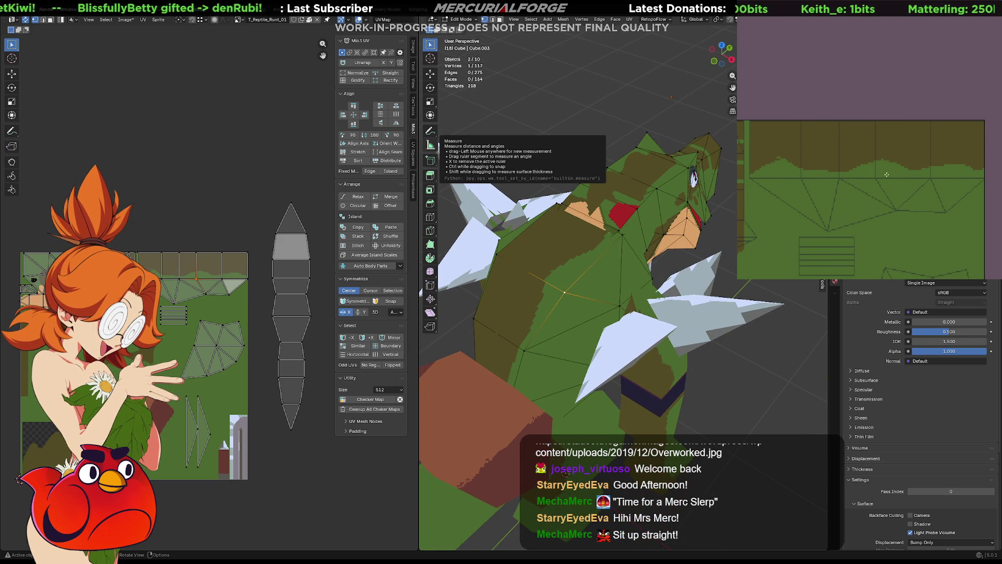
{"action": "left_click_drag", "start_coordinate": [926, 167], "coordinate": [858, 152]}
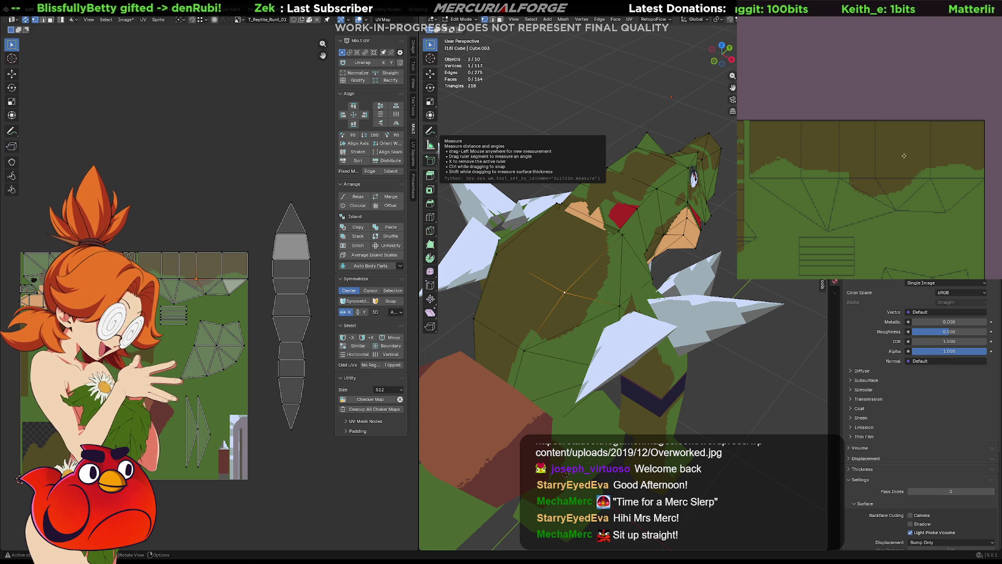
{"action": "mouse_move", "coordinate": [595, 258]}
{"action": "middle_mouse_down"}
{"action": "mouse_move", "coordinate": [520, 243]}
{"action": "mouse_move", "coordinate": [549, 272]}
{"action": "middle_mouse_up"}
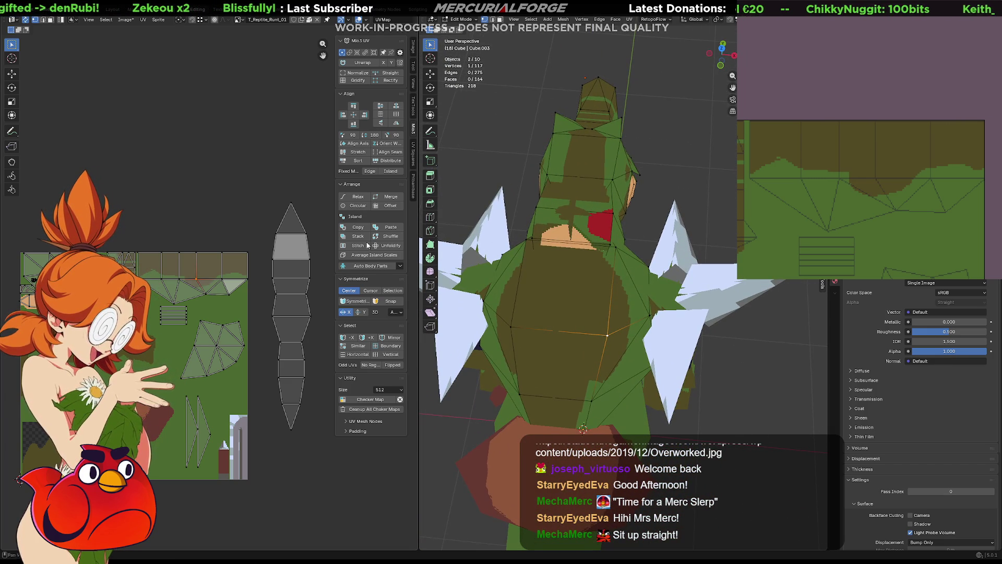
{"action": "middle_click_drag", "start_coordinate": [925, 160], "coordinate": [933, 166]}
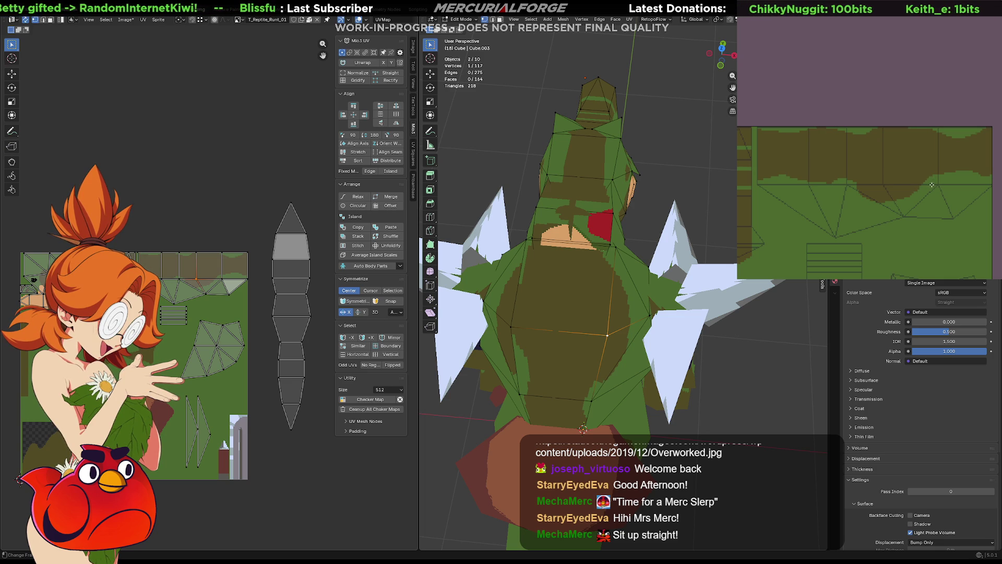
{"action": "left_click_drag", "start_coordinate": [954, 185], "coordinate": [926, 194]}
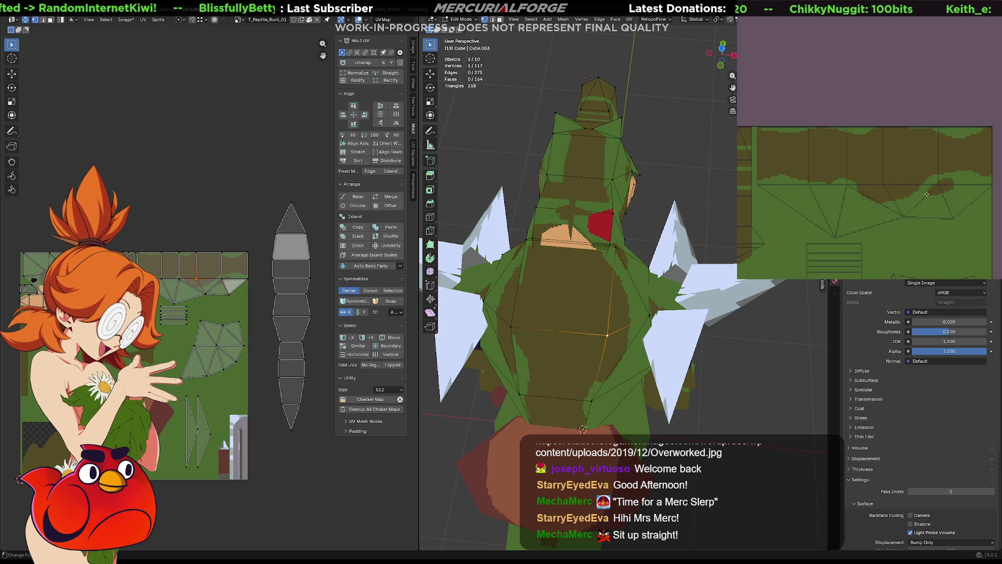
{"action": "mouse_move", "coordinate": [611, 313]}
{"action": "middle_mouse_down"}
{"action": "mouse_move", "coordinate": [609, 233]}
{"action": "mouse_move", "coordinate": [576, 245]}
{"action": "middle_mouse_up"}
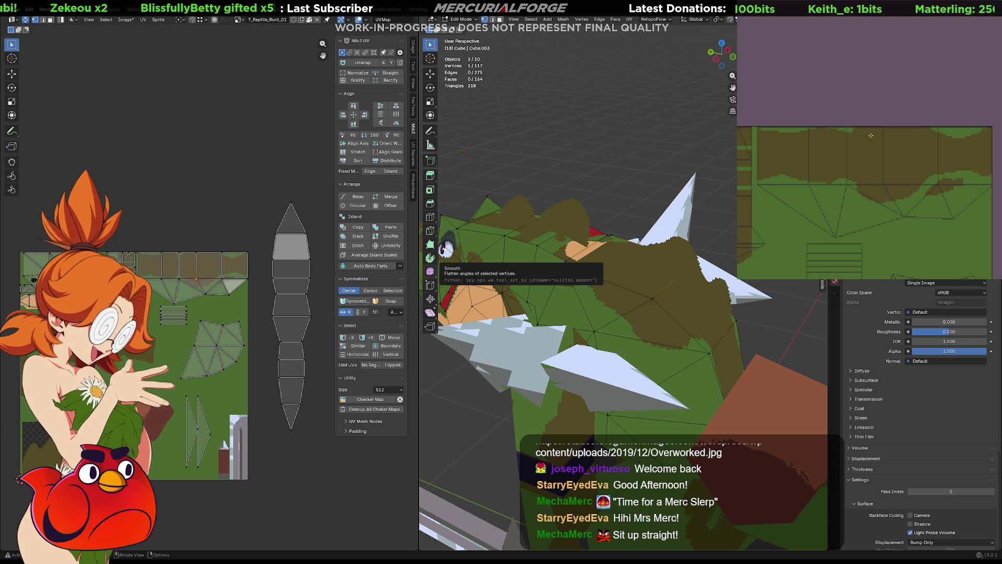
- Dab a dark brown blotch onto the texture and orbit to view it on the back
{"action": "mouse_move", "coordinate": [564, 282]}
{"action": "middle_mouse_down"}
{"action": "mouse_move", "coordinate": [550, 279]}
{"action": "mouse_move", "coordinate": [596, 280]}
{"action": "middle_mouse_up"}
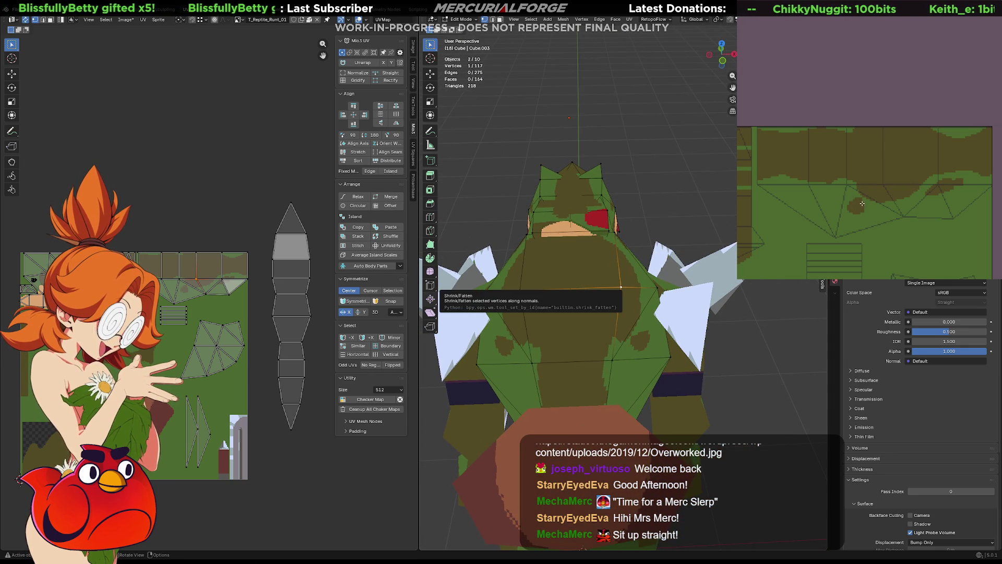
{"action": "mouse_move", "coordinate": [843, 204]}
{"action": "left_mouse_down"}
{"action": "mouse_move", "coordinate": [862, 219]}
{"action": "mouse_move", "coordinate": [838, 204]}
{"action": "mouse_move", "coordinate": [850, 185]}
{"action": "left_mouse_up"}
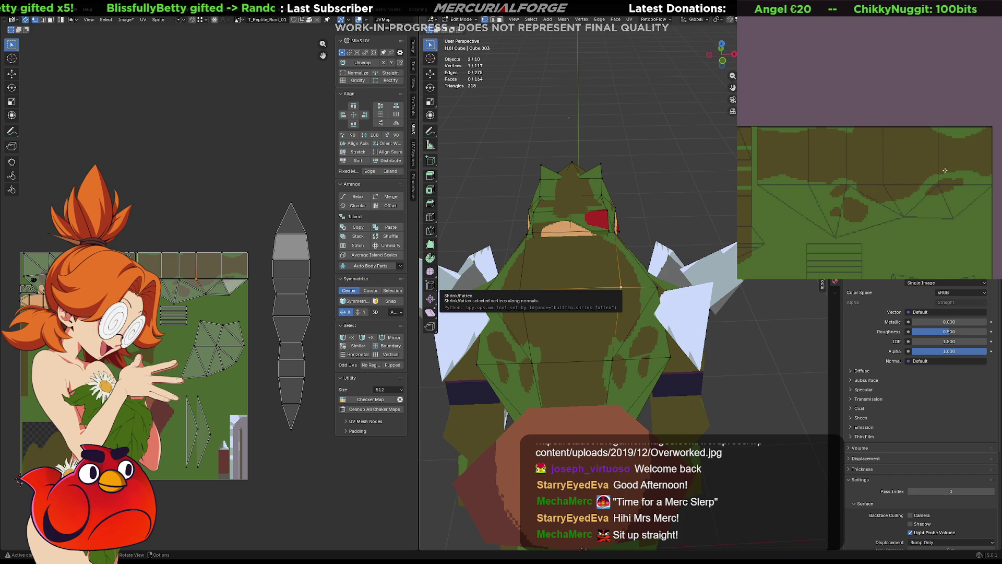
{"action": "mouse_move", "coordinate": [502, 259]}
{"action": "middle_mouse_down"}
{"action": "mouse_move", "coordinate": [535, 227]}
{"action": "mouse_move", "coordinate": [577, 255]}
{"action": "mouse_move", "coordinate": [630, 223]}
{"action": "mouse_move", "coordinate": [484, 229]}
{"action": "mouse_move", "coordinate": [548, 235]}
{"action": "middle_mouse_up"}
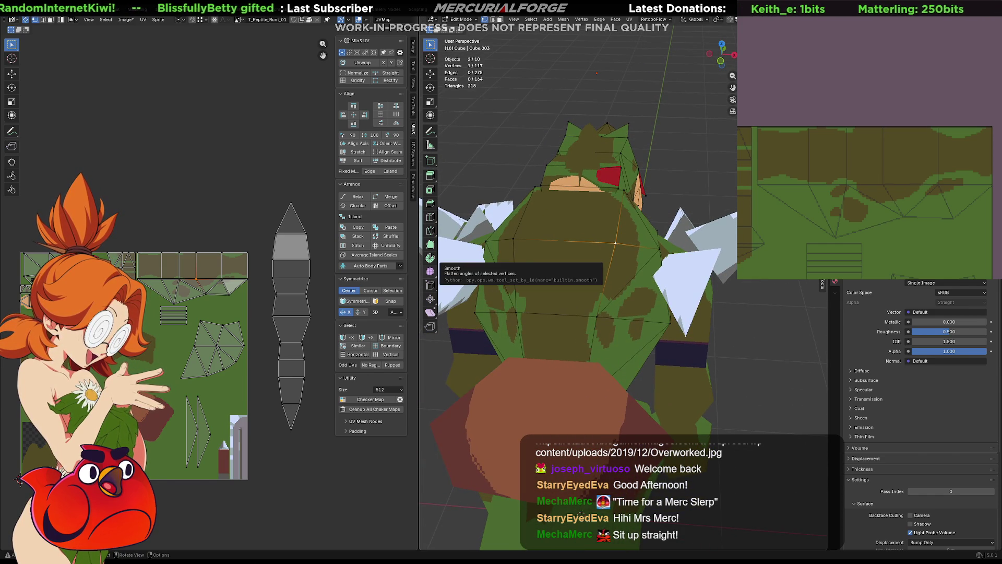
{"action": "mouse_move", "coordinate": [917, 194]}
{"action": "middle_mouse_down"}
{"action": "mouse_move", "coordinate": [949, 185]}
{"action": "mouse_move", "coordinate": [920, 176]}
{"action": "middle_mouse_up"}
{"action": "scroll", "coordinate": [945, 194], "scroll_direction": "up", "scroll_amount": 2}
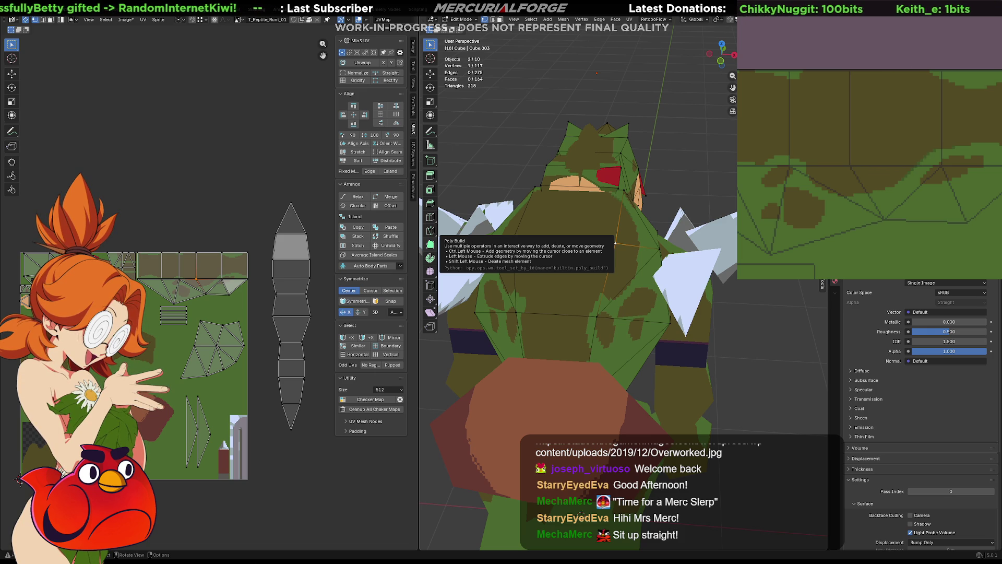
{"action": "middle_click_drag", "start_coordinate": [881, 200], "coordinate": [838, 204]}
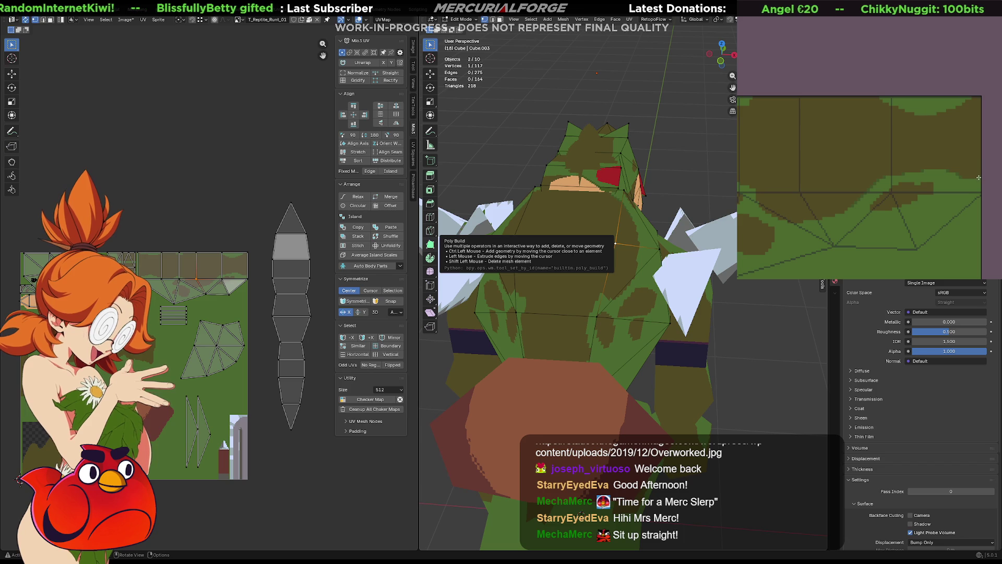
{"action": "mouse_move", "coordinate": [549, 313]}
{"action": "middle_mouse_down"}
{"action": "mouse_move", "coordinate": [604, 315]}
{"action": "mouse_move", "coordinate": [558, 370]}
{"action": "mouse_move", "coordinate": [553, 335]}
{"action": "mouse_move", "coordinate": [626, 325]}
{"action": "middle_mouse_up"}
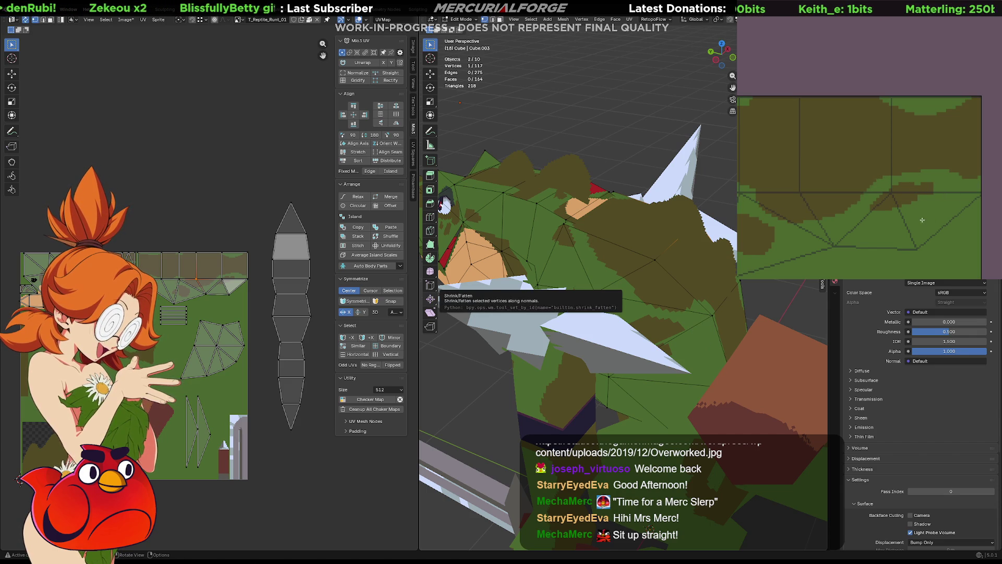
{"action": "mouse_move", "coordinate": [918, 217]}
{"action": "middle_mouse_down"}
{"action": "mouse_move", "coordinate": [897, 194]}
{"action": "mouse_move", "coordinate": [952, 201]}
{"action": "middle_mouse_up"}
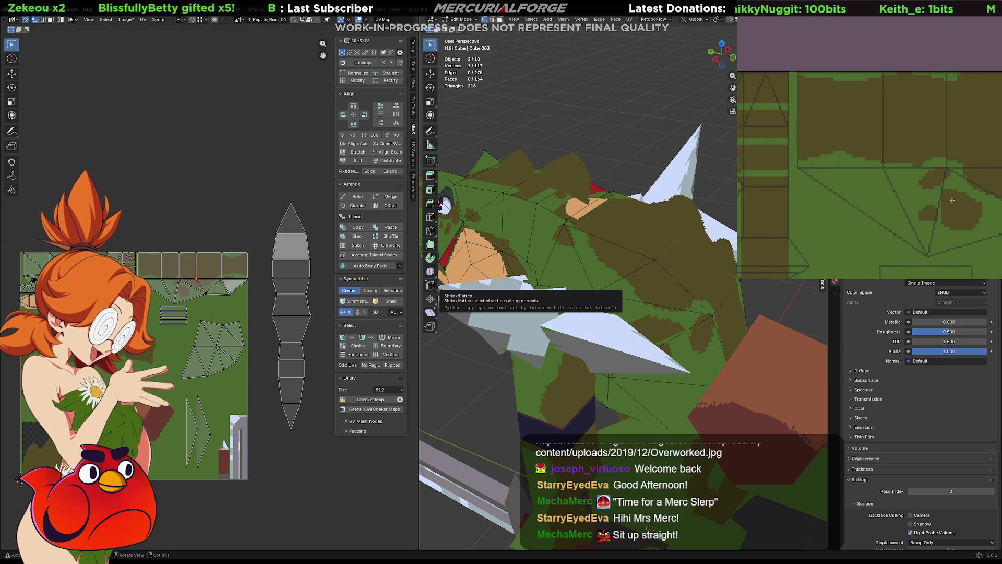
{"action": "mouse_move", "coordinate": [444, 205]}
{"action": "middle_mouse_down"}
{"action": "mouse_move", "coordinate": [521, 260]}
{"action": "mouse_move", "coordinate": [461, 268]}
{"action": "middle_mouse_up"}
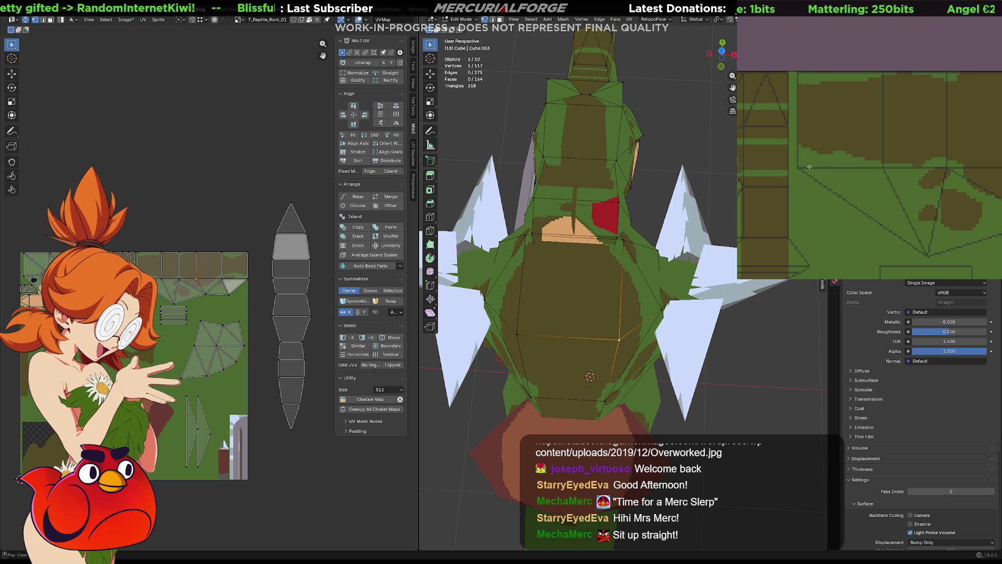
{"action": "middle_click_drag", "start_coordinate": [846, 184], "coordinate": [793, 153]}
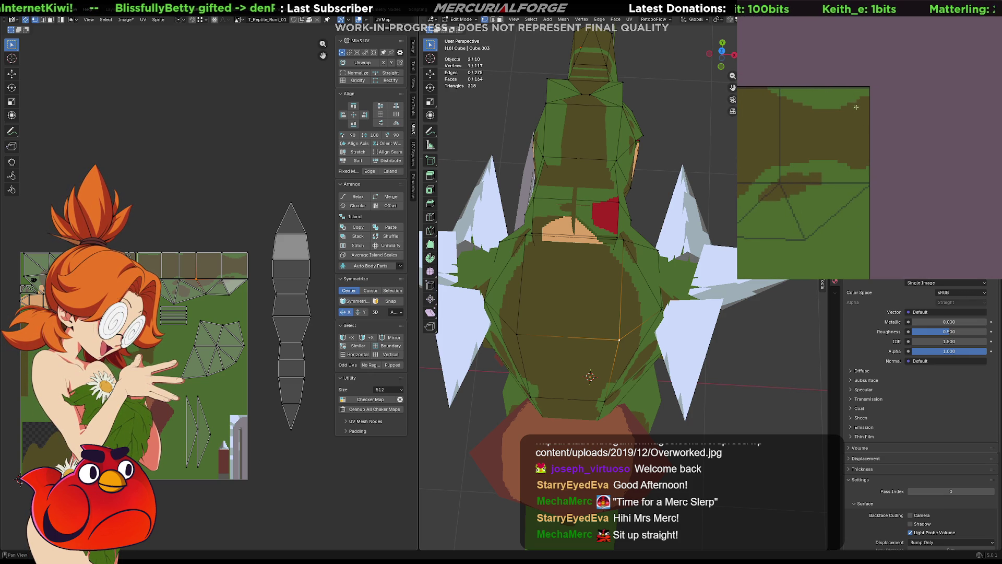
{"action": "scroll", "coordinate": [989, 93], "scroll_direction": "up", "scroll_amount": 2}
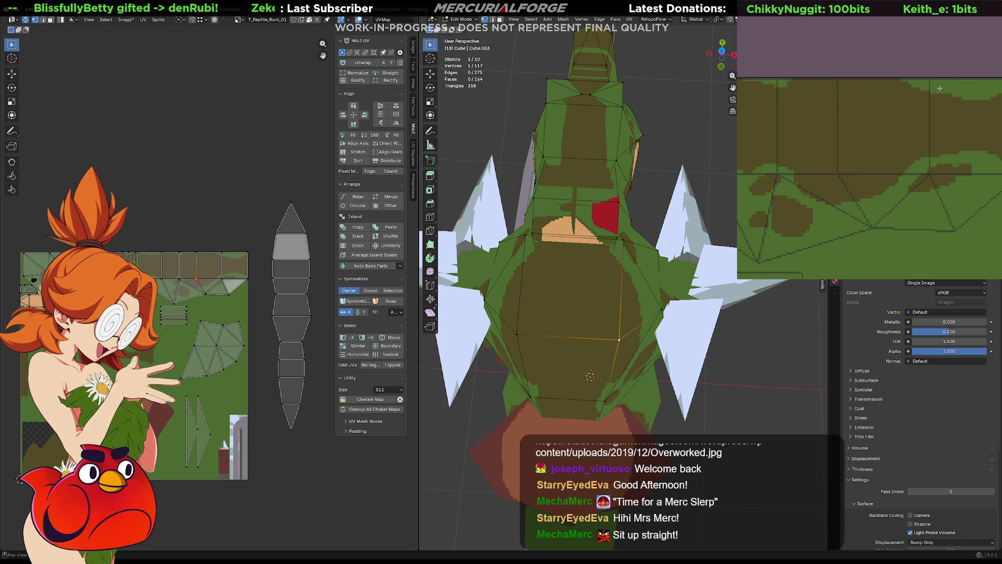
{"action": "middle_click_drag", "start_coordinate": [532, 204], "coordinate": [532, 230]}
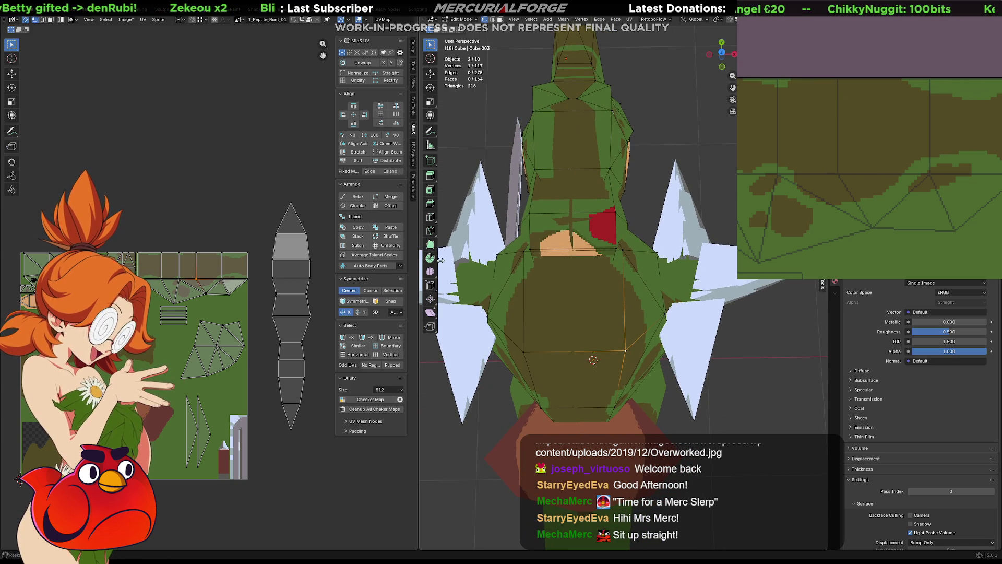
- Select the top five faces of the long tapered UV strip in face mode, briefly isolating the object
{"action": "left_click", "coordinate": [298, 299]}
{"action": "key", "text": "l"}
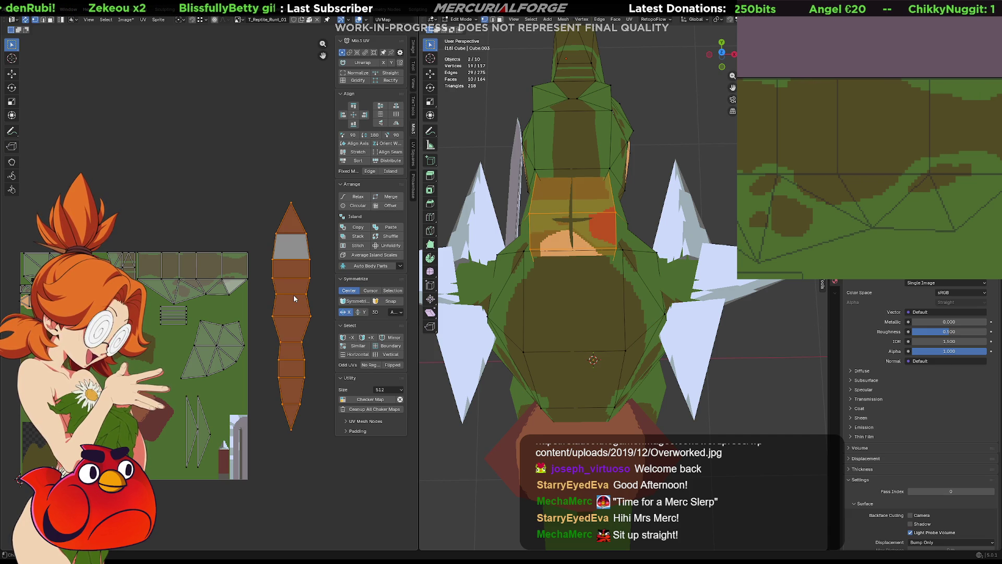
{"action": "mouse_move", "coordinate": [595, 235]}
{"action": "middle_mouse_down"}
{"action": "mouse_move", "coordinate": [695, 166]}
{"action": "mouse_move", "coordinate": [434, 218]}
{"action": "middle_mouse_up"}
{"action": "left_click", "coordinate": [291, 249]}
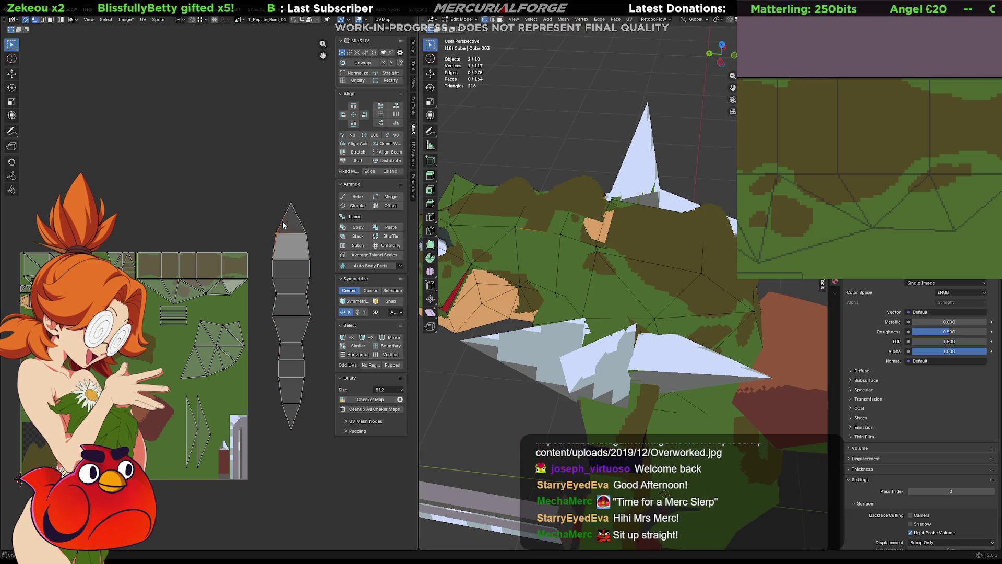
{"action": "key", "text": "3"}
{"action": "left_click", "coordinate": [291, 250]}
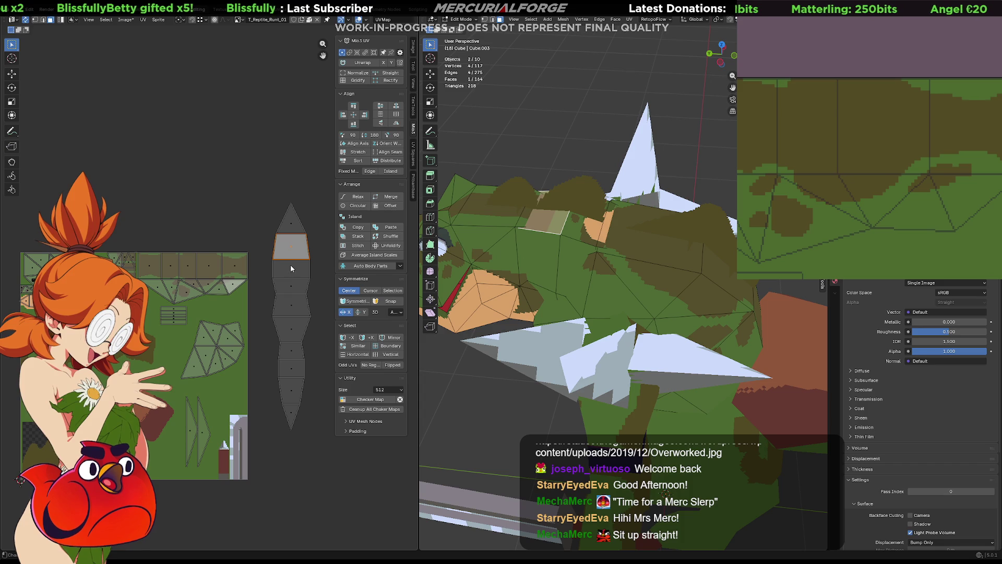
{"action": "left_click", "coordinate": [293, 223]}
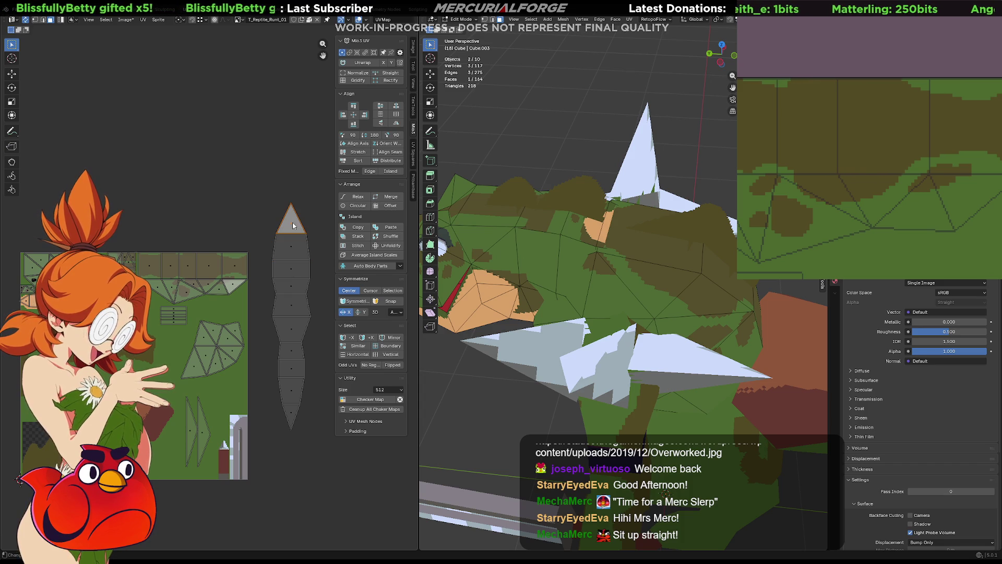
{"action": "left_click", "coordinate": [290, 244], "text": "shift"}
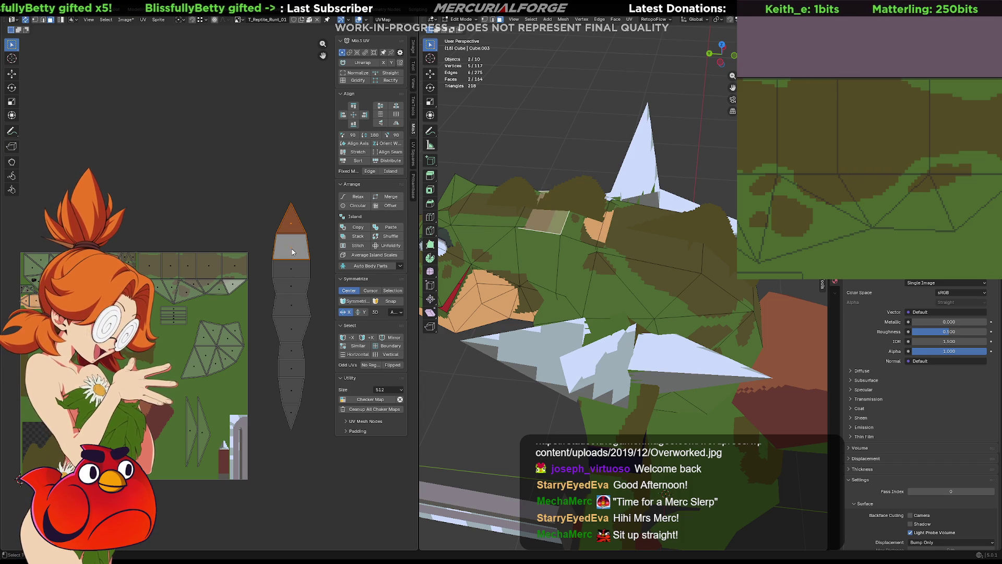
{"action": "left_click", "coordinate": [295, 268], "text": "shift"}
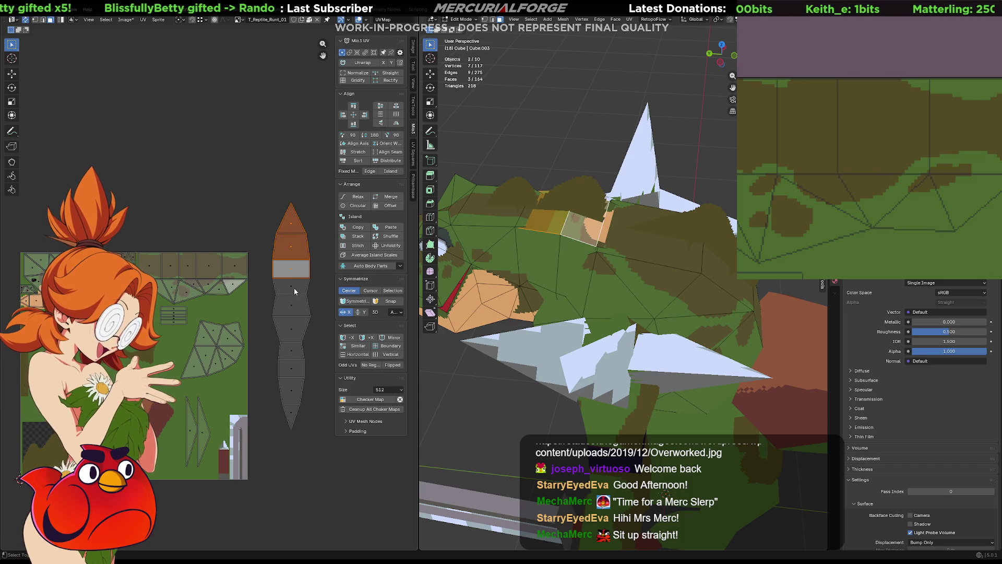
{"action": "left_click", "coordinate": [294, 289], "text": "shift"}
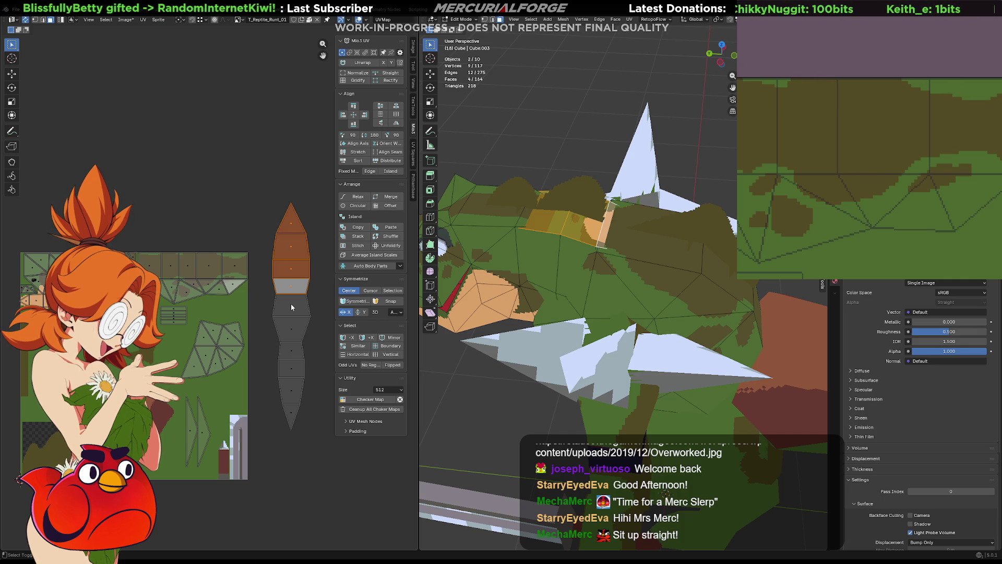
{"action": "left_click", "coordinate": [290, 307], "text": "shift"}
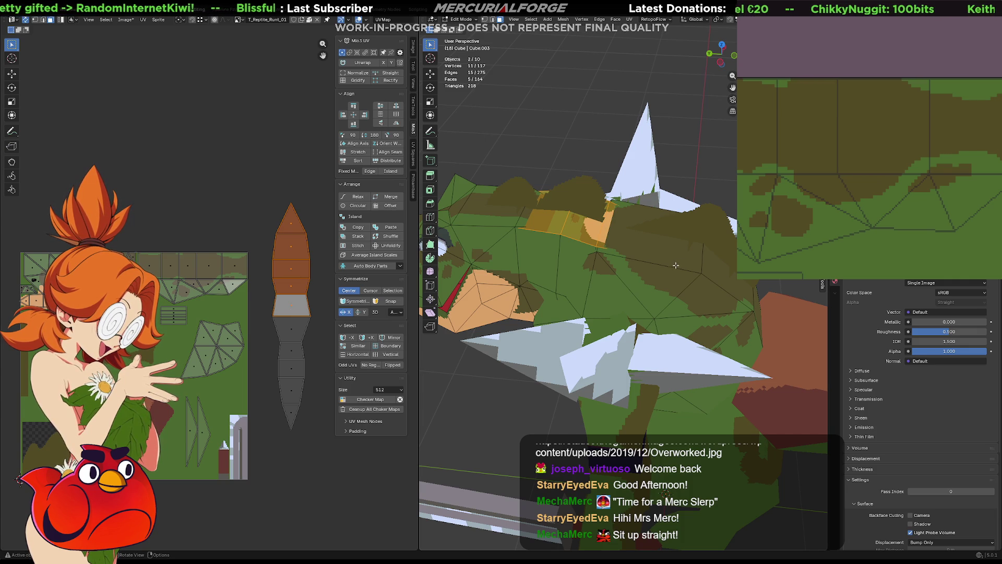
{"action": "key", "text": "KP_Divide"}
{"action": "scroll", "coordinate": [654, 268], "scroll_direction": "up", "scroll_amount": 2}
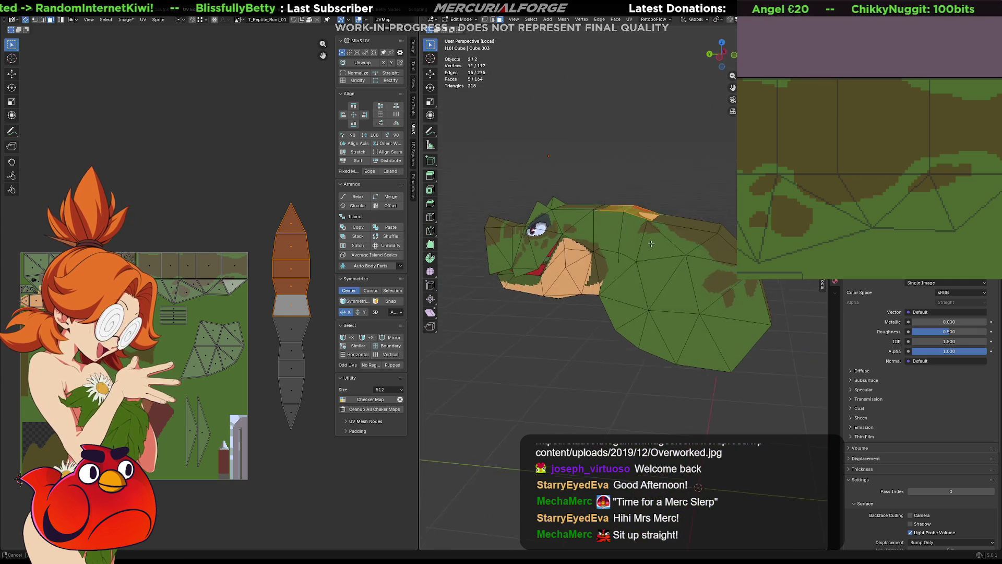
{"action": "scroll", "coordinate": [635, 254], "scroll_direction": "up", "scroll_amount": 3}
{"action": "scroll", "coordinate": [610, 239], "scroll_direction": "up", "scroll_amount": 3}
{"action": "scroll", "coordinate": [589, 227], "scroll_direction": "up", "scroll_amount": 2}
{"action": "scroll", "coordinate": [592, 225], "scroll_direction": "down", "scroll_amount": 3}
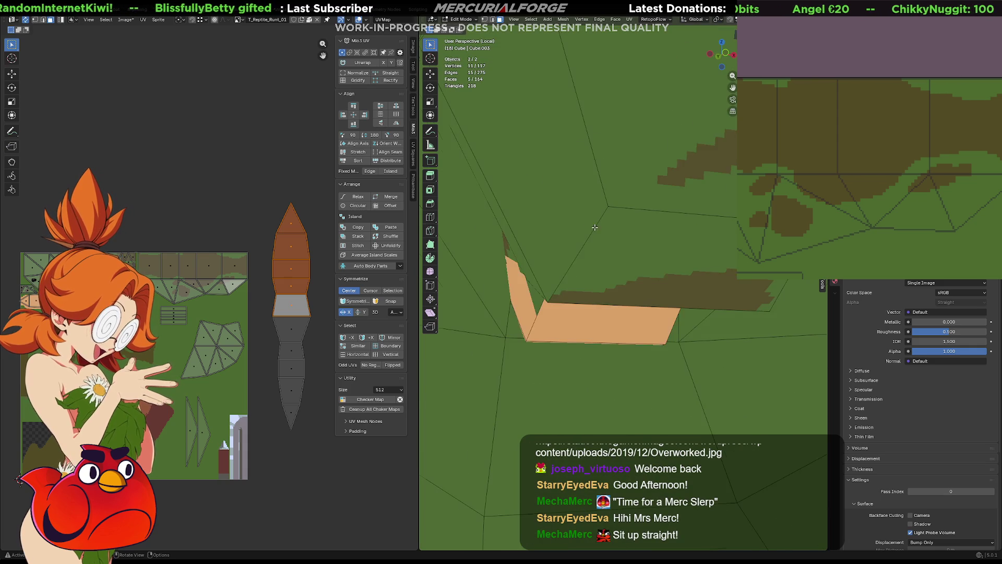
{"action": "scroll", "coordinate": [592, 225], "scroll_direction": "up", "scroll_amount": 3}
{"action": "scroll", "coordinate": [587, 243], "scroll_direction": "up", "scroll_amount": 2}
{"action": "scroll", "coordinate": [582, 269], "scroll_direction": "up", "scroll_amount": 2}
{"action": "scroll", "coordinate": [582, 270], "scroll_direction": "down", "scroll_amount": 2}
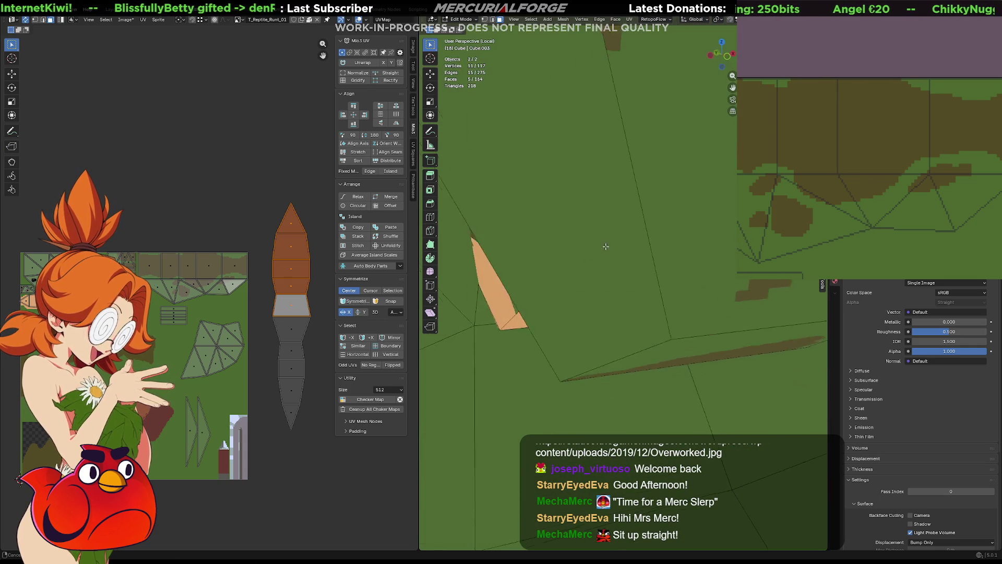
{"action": "scroll", "coordinate": [601, 183], "scroll_direction": "down", "scroll_amount": 2}
{"action": "scroll", "coordinate": [611, 235], "scroll_direction": "down", "scroll_amount": 3}
{"action": "scroll", "coordinate": [613, 243], "scroll_direction": "down", "scroll_amount": 2}
{"action": "key", "text": "KP_Divide"}
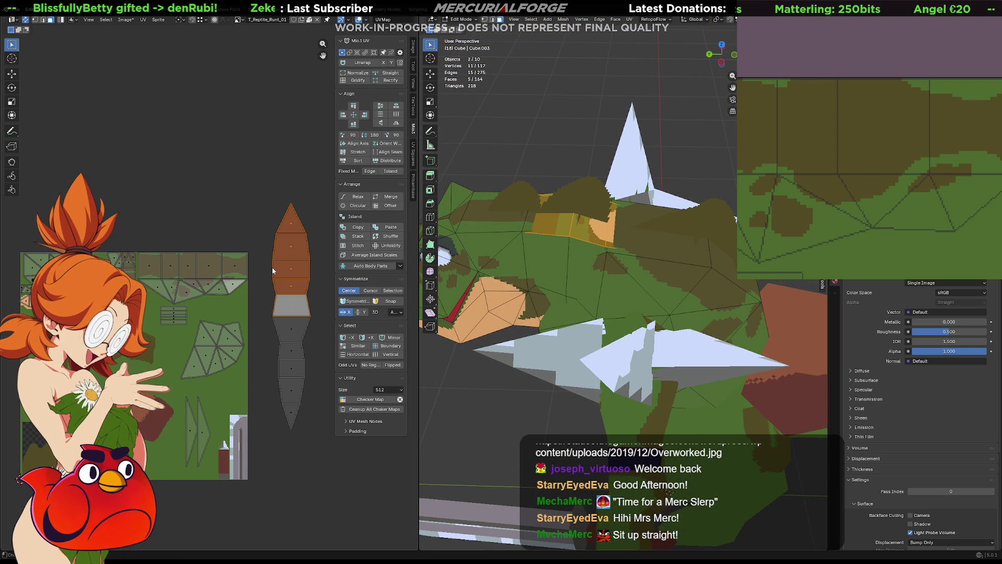
- Move those faces off the strip, shrink them, turn them 90 degrees and set them along the texture's top edge
{"action": "key", "text": "g"}
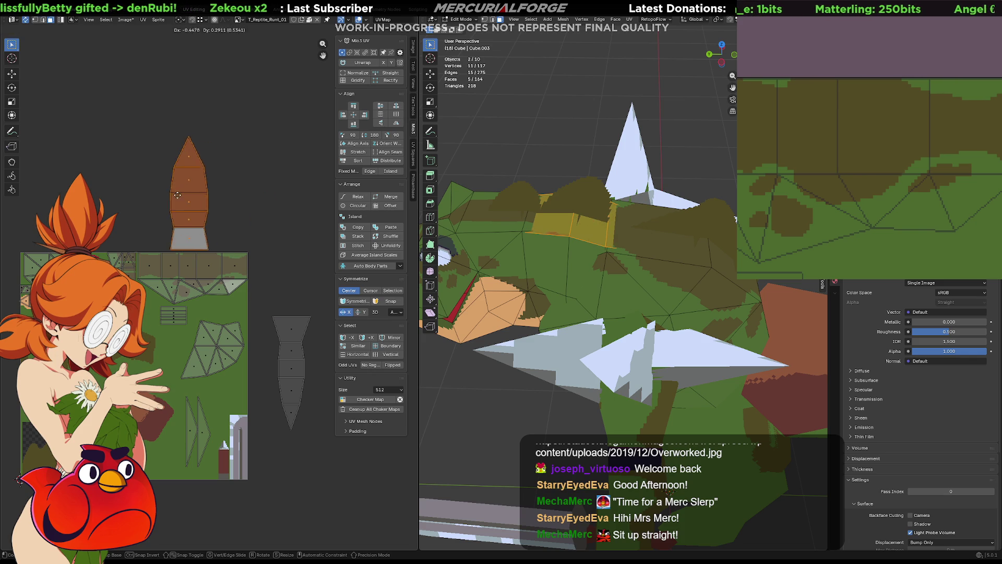
{"action": "left_click", "coordinate": [165, 190]}
{"action": "key", "text": "s"}
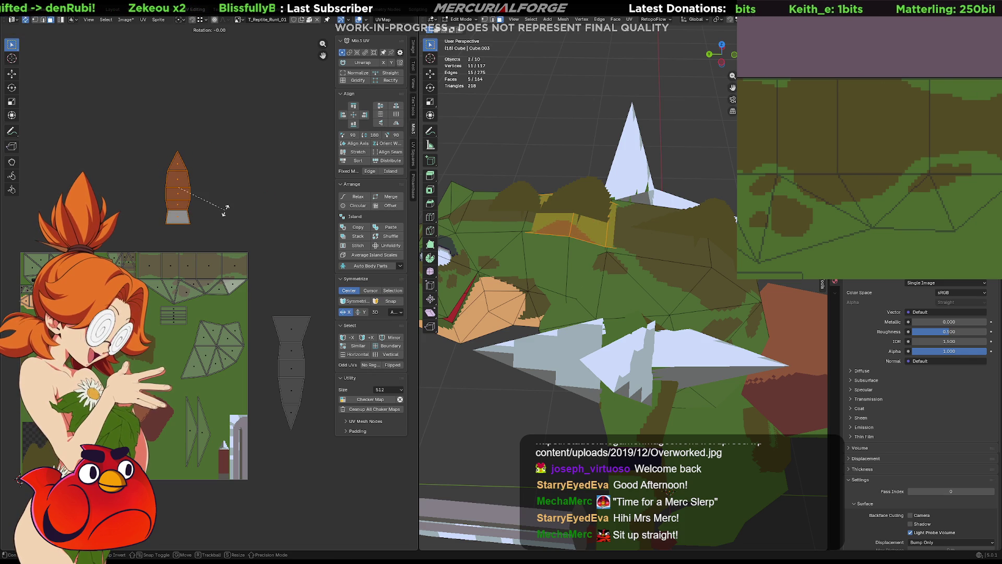
{"action": "type", "text": "90"}
{"action": "key", "text": "Return"}
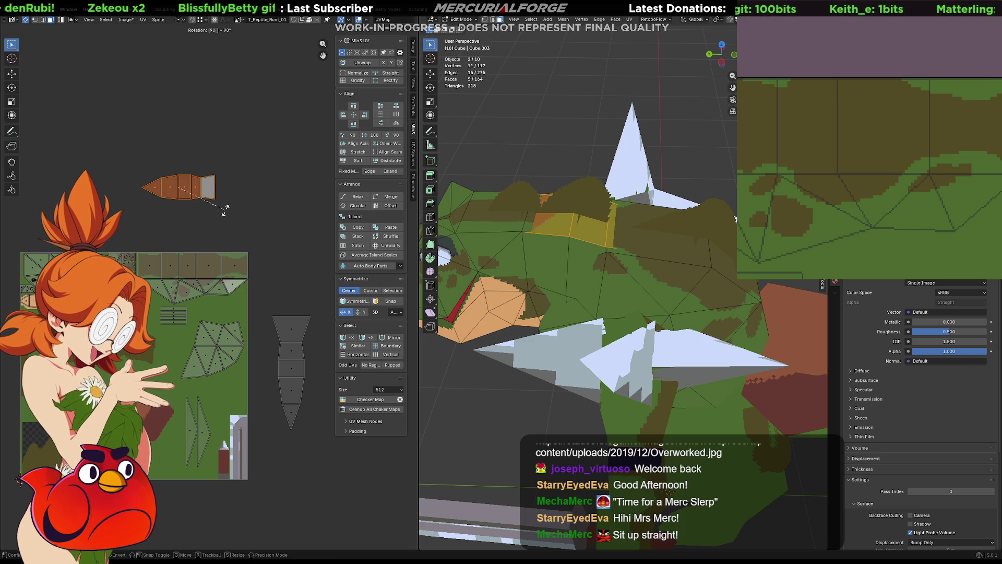
{"action": "key", "text": "g"}
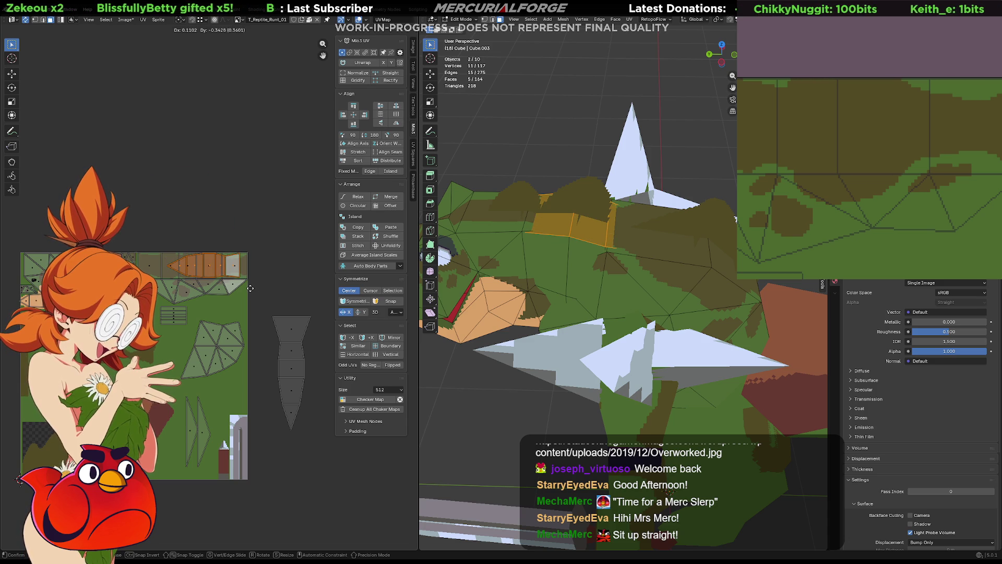
{"action": "left_click", "coordinate": [249, 287]}
{"action": "mouse_move", "coordinate": [532, 227]}
{"action": "middle_mouse_down"}
{"action": "mouse_move", "coordinate": [556, 215]}
{"action": "mouse_move", "coordinate": [611, 235]}
{"action": "middle_mouse_up"}
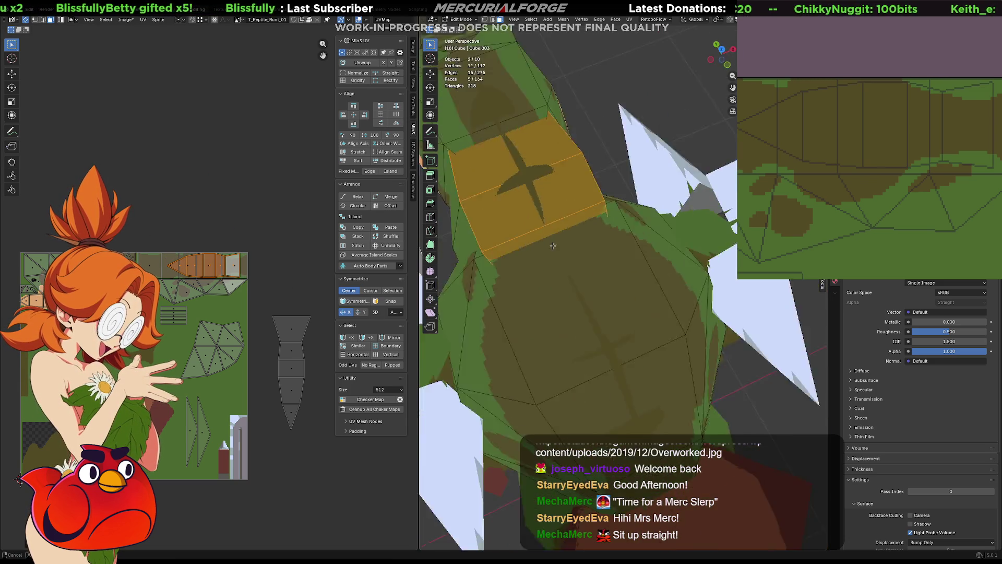
{"action": "scroll", "coordinate": [238, 260], "scroll_direction": "up", "scroll_amount": 2}
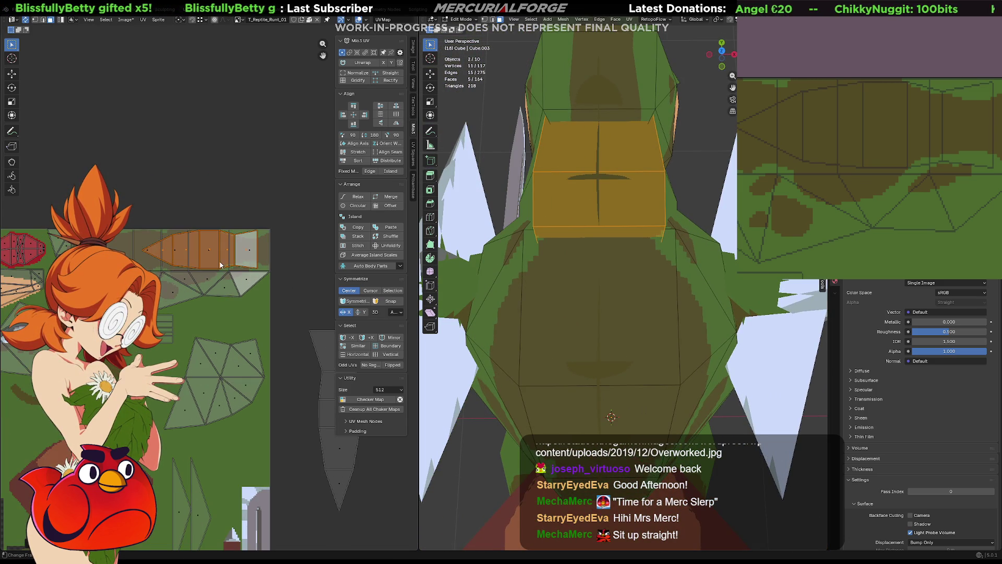
{"action": "scroll", "coordinate": [201, 268], "scroll_direction": "down", "scroll_amount": 2}
- Rotate the island into a vertical strip, move it across the texture and flatten its height on Y
{"action": "key", "text": "r"}
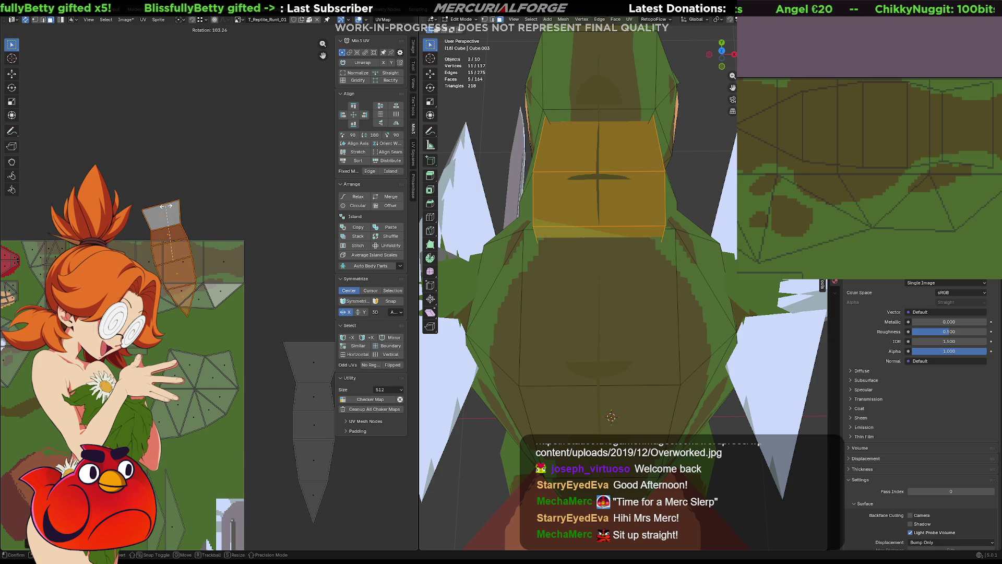
{"action": "left_click", "coordinate": [167, 208]}
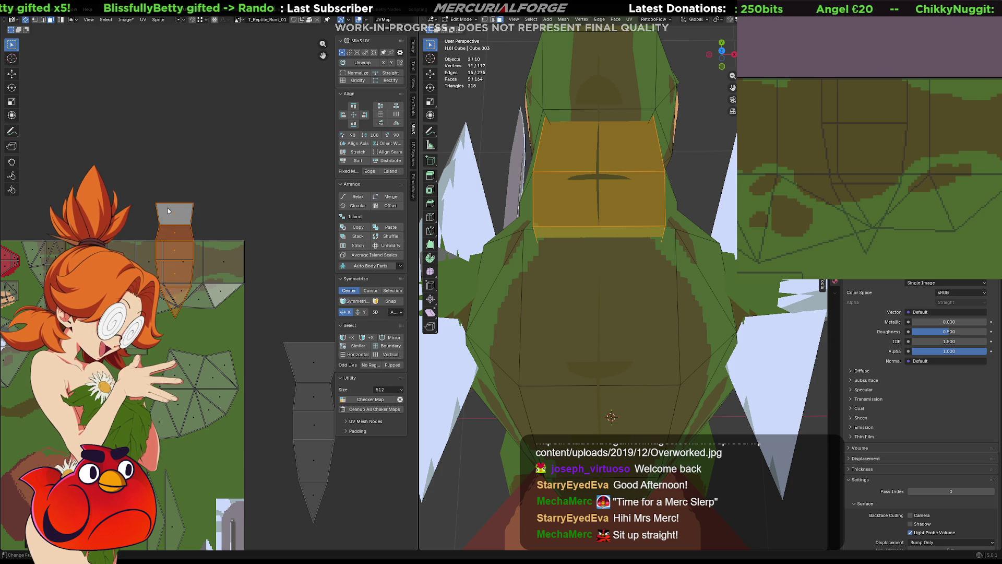
{"action": "key", "text": "g"}
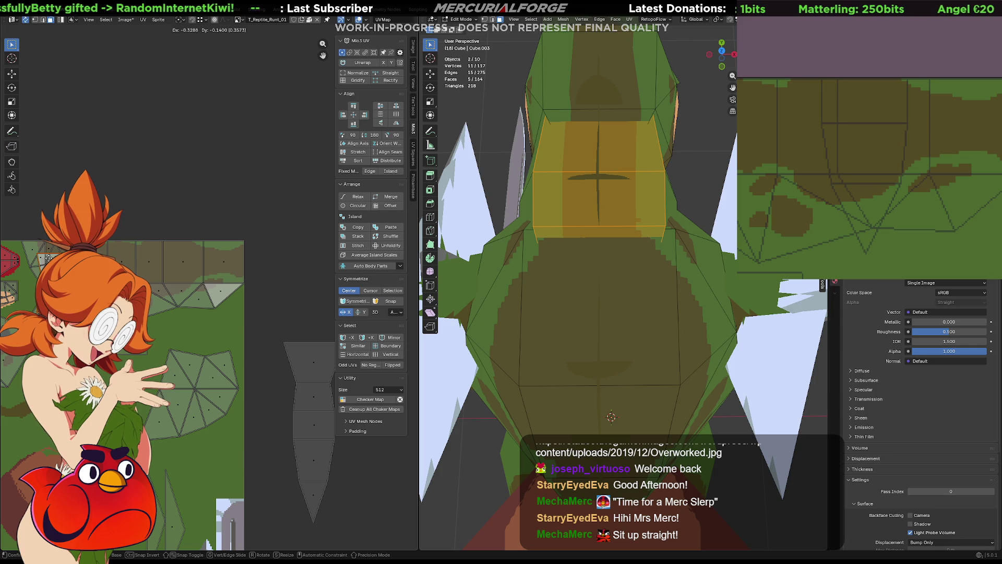
{"action": "key", "text": "Return"}
{"action": "key", "text": "s"}
{"action": "key", "text": "x"}
{"action": "key", "text": "y"}
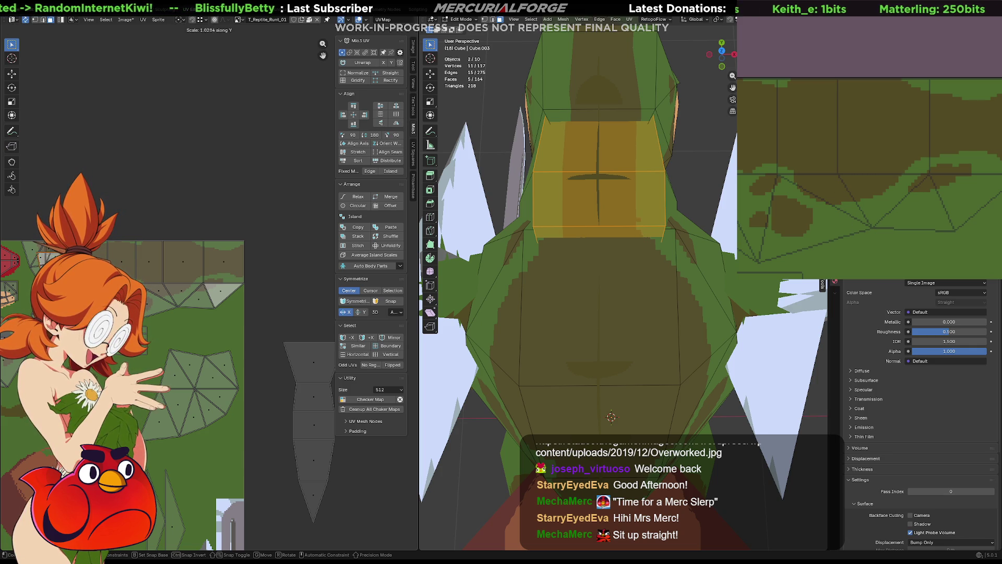
{"action": "key", "text": "Return"}
{"action": "scroll", "coordinate": [218, 261], "scroll_direction": "up", "scroll_amount": 2}
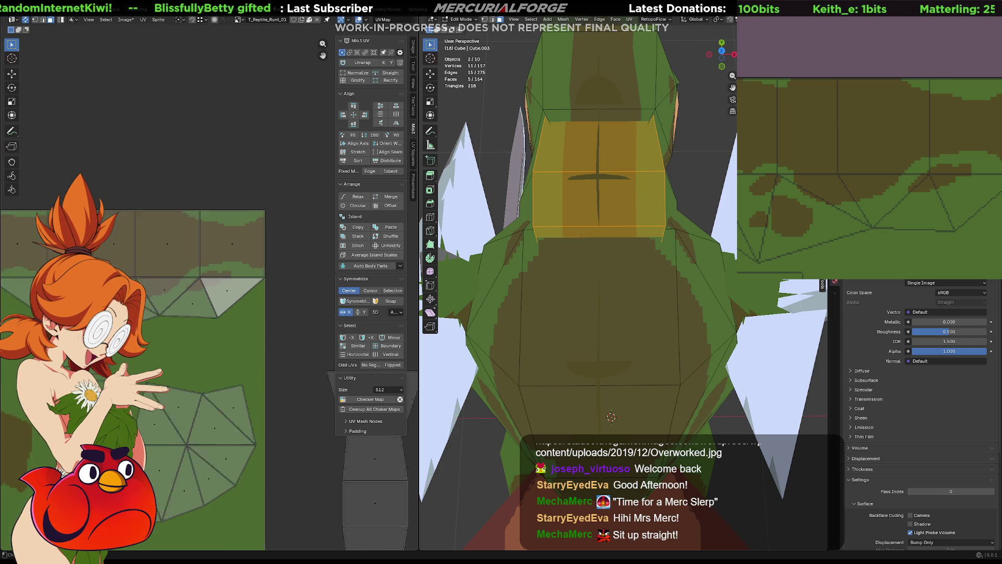
{"action": "scroll", "coordinate": [218, 261], "scroll_direction": "up", "scroll_amount": 2}
{"action": "scroll", "coordinate": [218, 261], "scroll_direction": "up", "scroll_amount": 2}
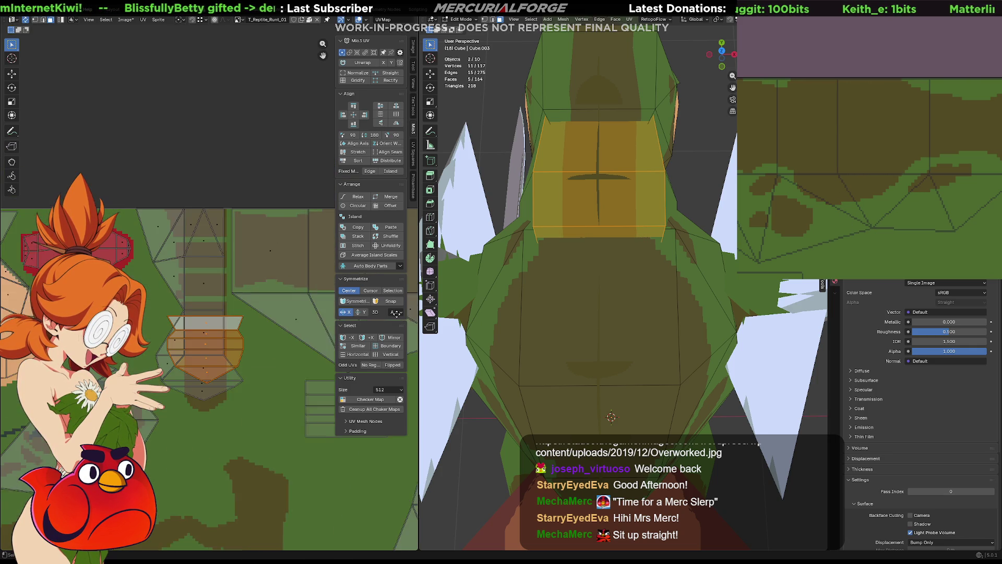
- Shift the island up and then left onto the matching area of the pixel texture
{"action": "left_click", "coordinate": [249, 336]}
{"action": "key", "text": "g"}
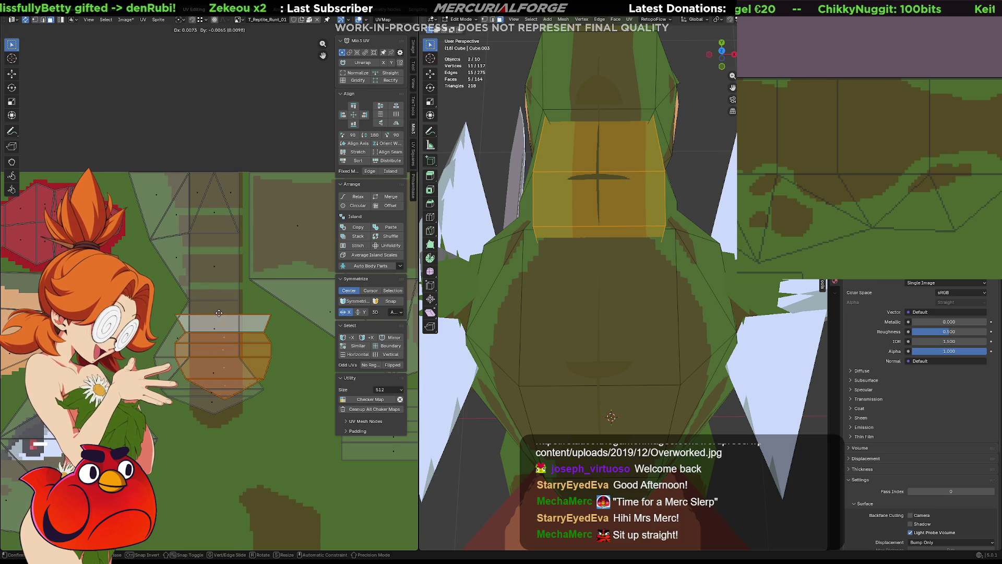
{"action": "left_click", "coordinate": [273, 354]}
{"action": "mouse_move", "coordinate": [273, 353]}
{"action": "middle_mouse_down"}
{"action": "mouse_move", "coordinate": [33, 155]}
{"action": "mouse_move", "coordinate": [16, 352]}
{"action": "middle_mouse_up"}
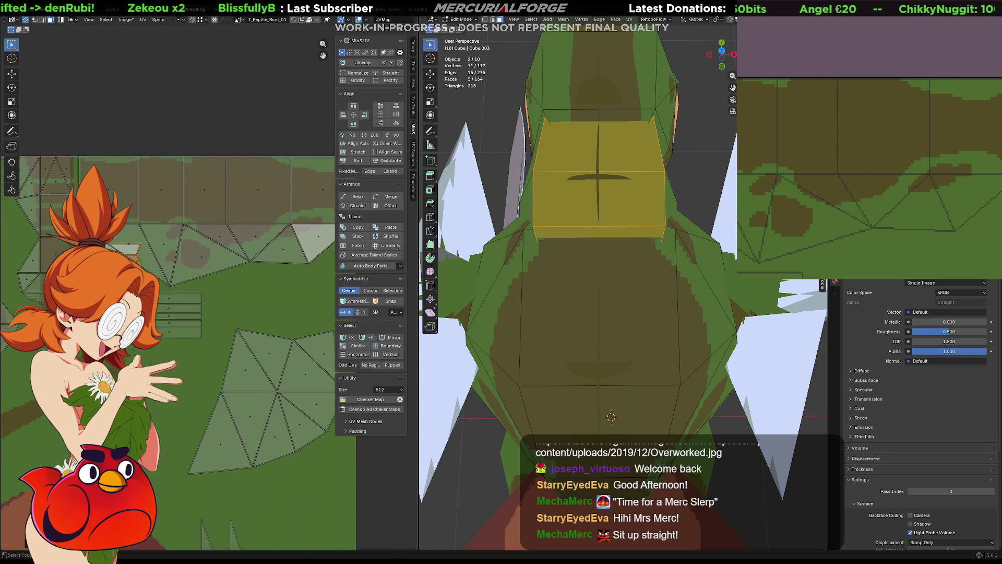
{"action": "key", "text": "g"}
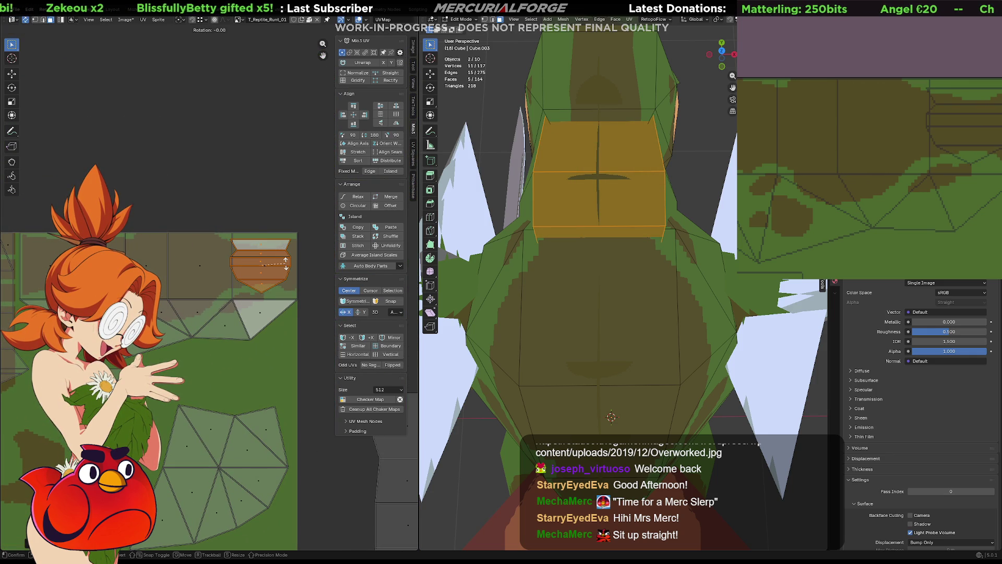
{"action": "scroll", "coordinate": [286, 267], "scroll_direction": "up", "scroll_amount": 2}
{"action": "middle_click_drag", "start_coordinate": [285, 267], "coordinate": [164, 290]}
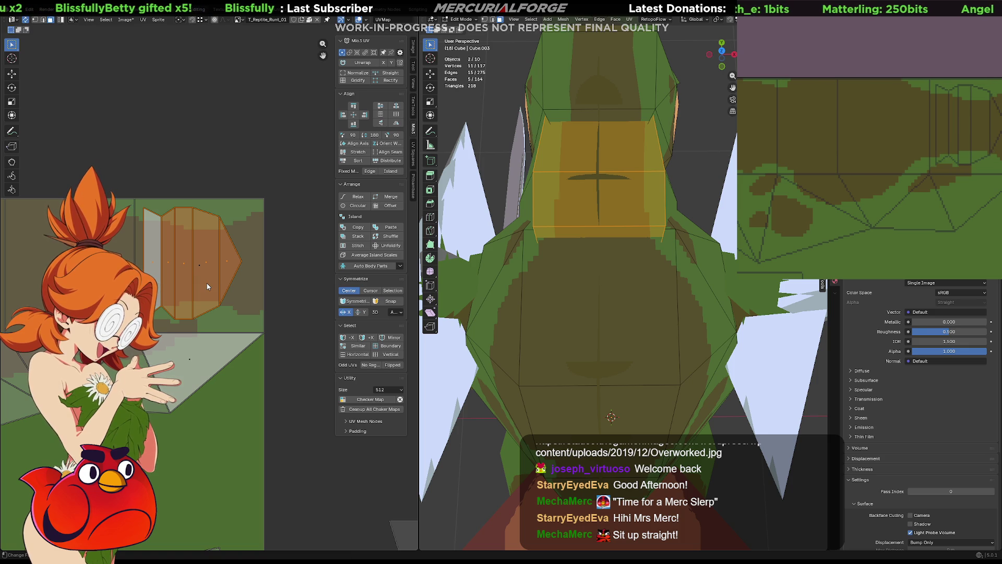
{"action": "key", "text": "g"}
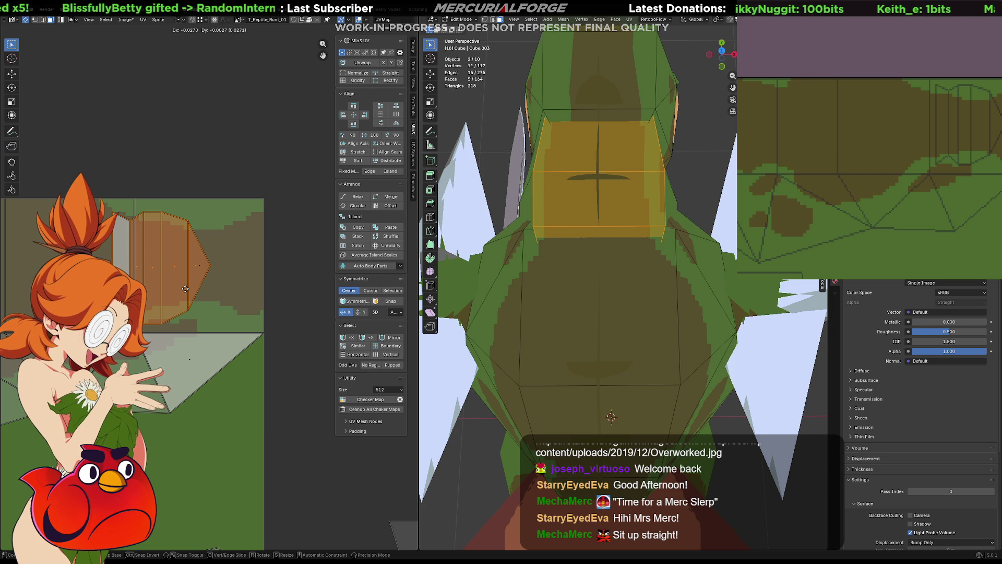
{"action": "left_click", "coordinate": [185, 290]}
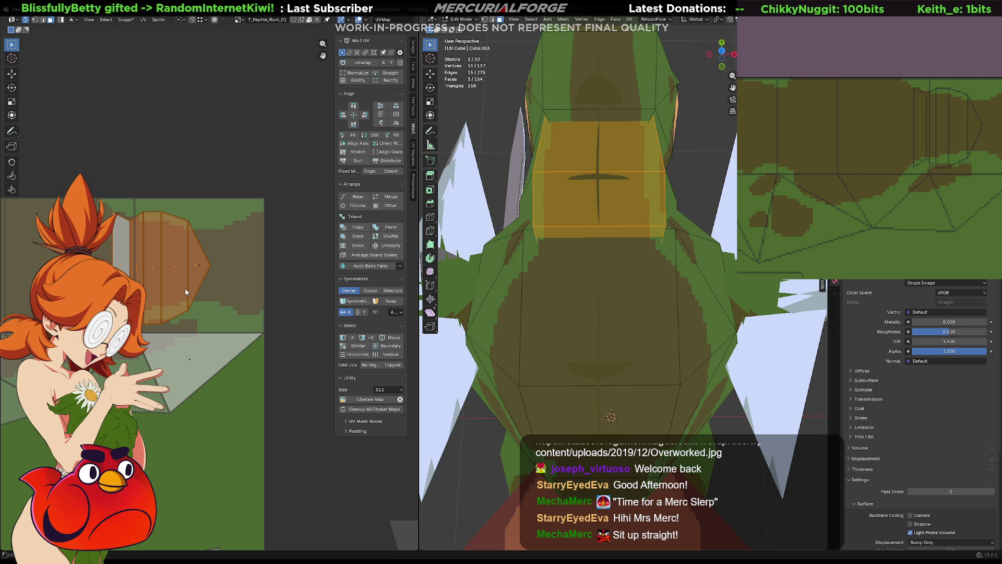
{"action": "key", "text": "1"}
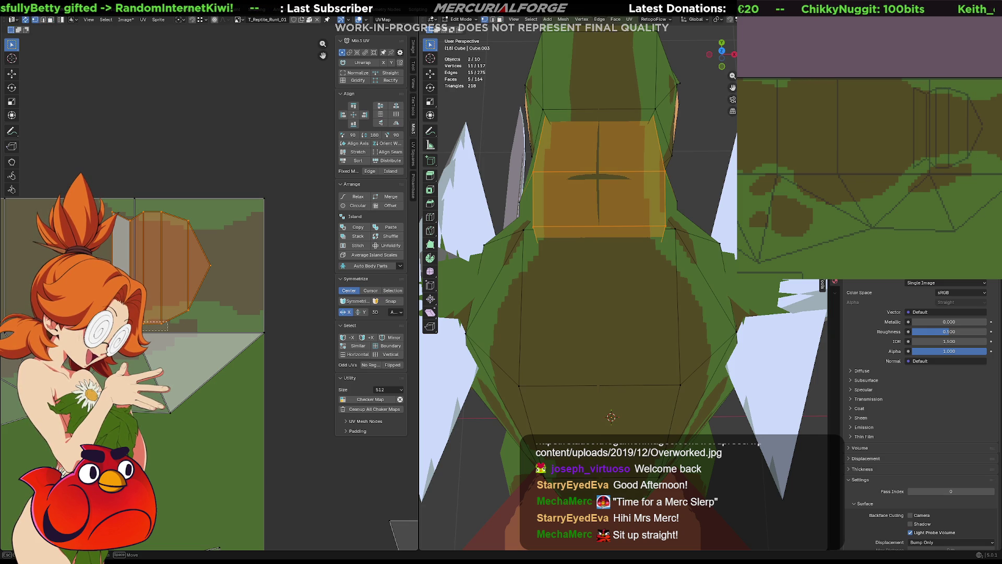
- Nudge a pair of island vertices through several small moves until they line up with the texture
{"action": "left_click_drag", "start_coordinate": [166, 328], "coordinate": [155, 327]}
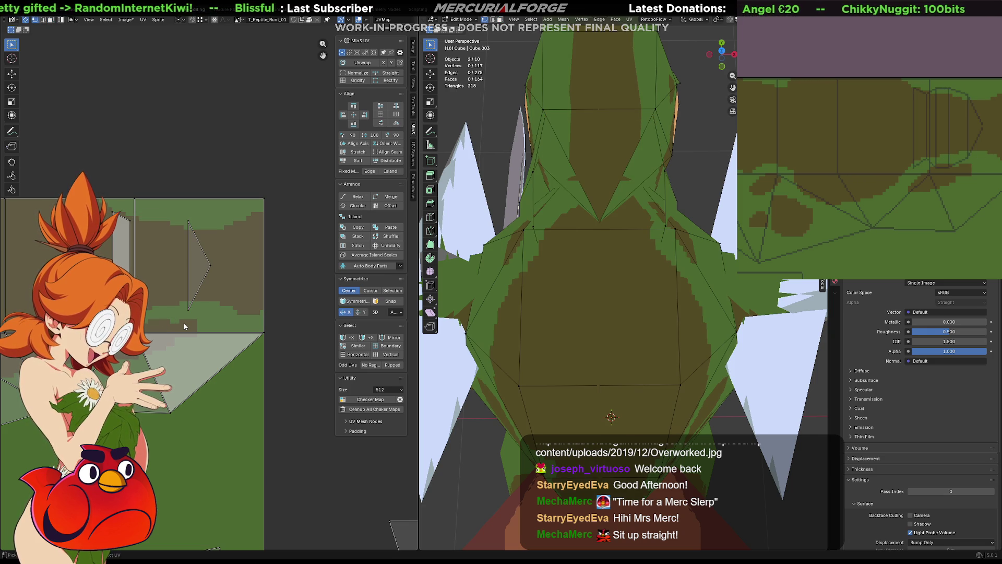
{"action": "key", "text": "g"}
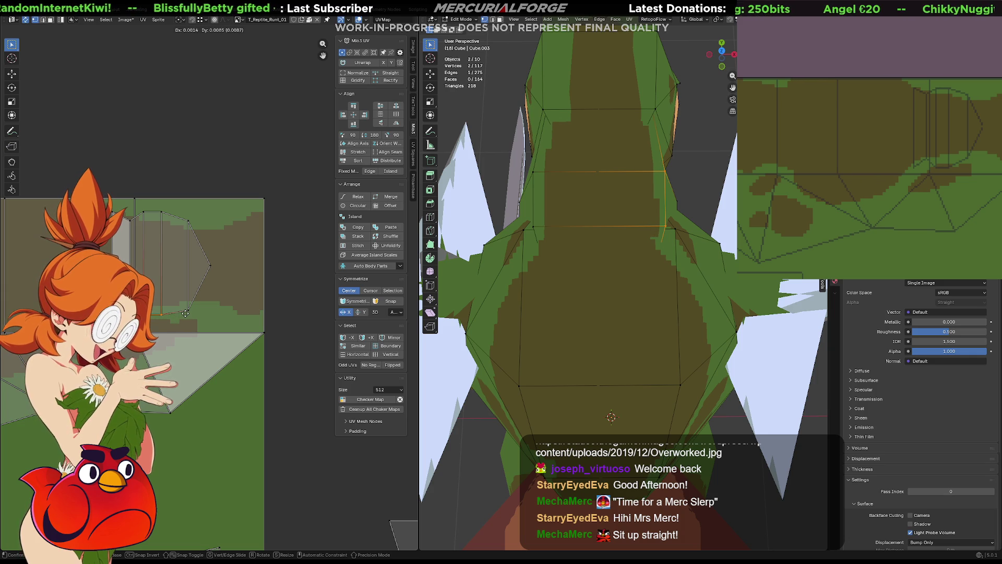
{"action": "left_click", "coordinate": [183, 318]}
{"action": "key", "text": "g"}
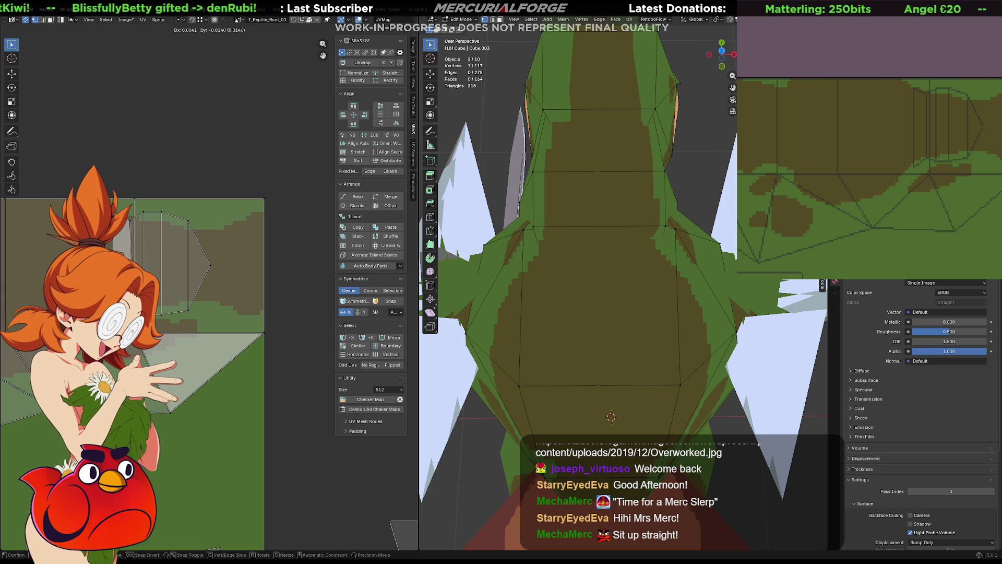
{"action": "key", "text": "Return"}
{"action": "key", "text": "g"}
{"action": "left_click", "coordinate": [125, 236]}
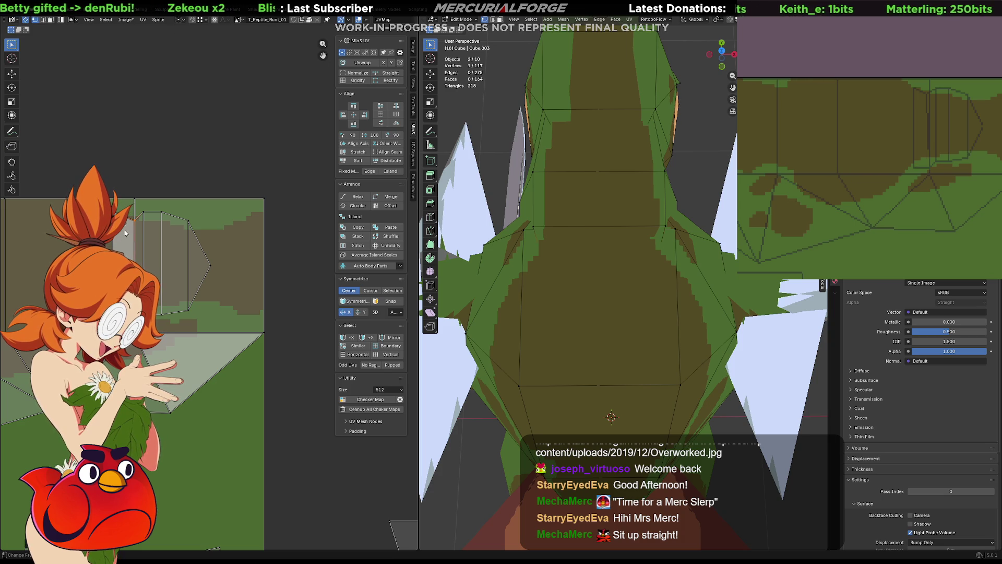
{"action": "key", "text": "g"}
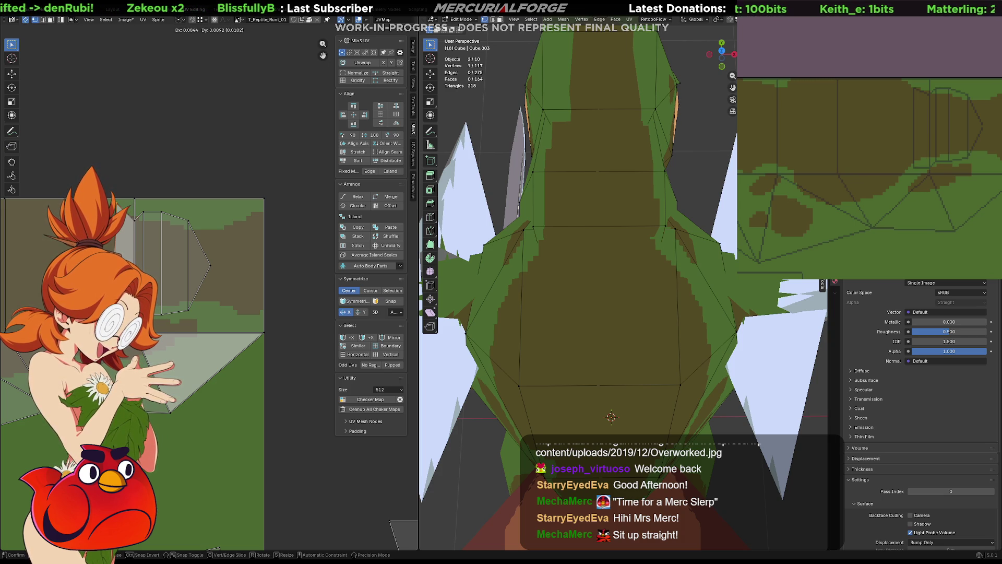
{"action": "key", "text": "Return"}
{"action": "key", "text": "g"}
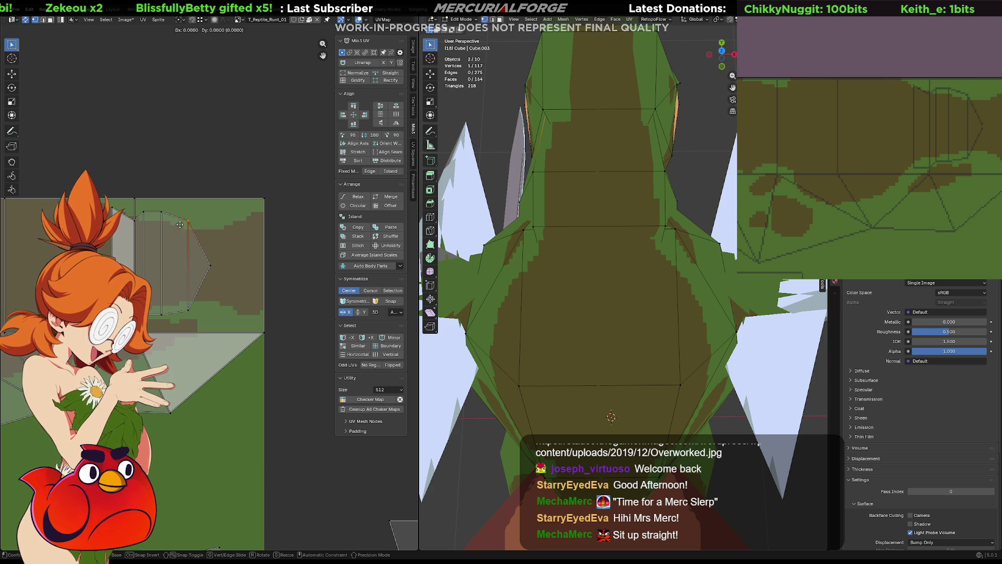
{"action": "left_click", "coordinate": [181, 213]}
- Push another vertex right, scale the top vertex, then stretch the island's vertical edge slightly taller
{"action": "left_click_drag", "start_coordinate": [172, 315], "coordinate": [171, 312]}
{"action": "key", "text": "g"}
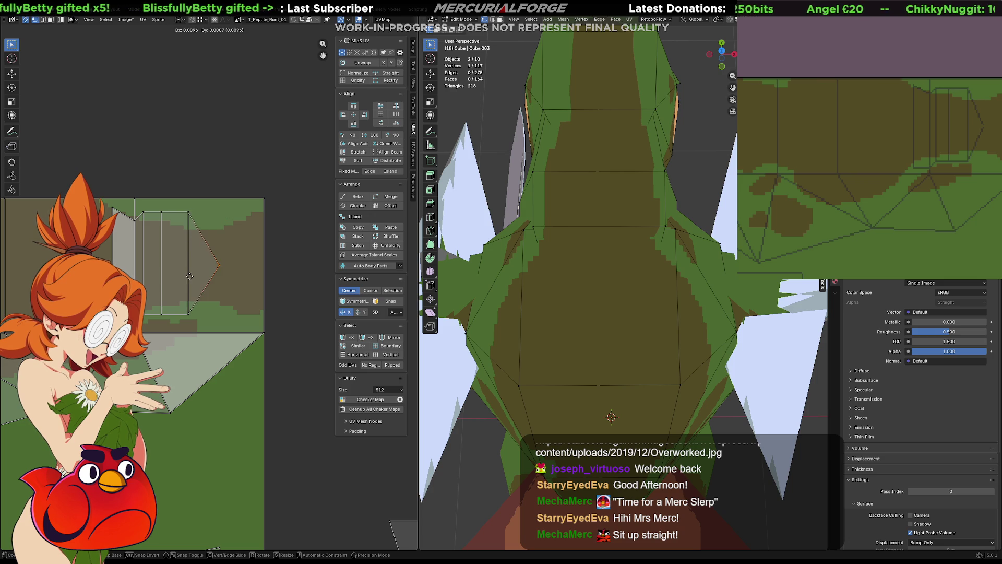
{"action": "left_click", "coordinate": [207, 275]}
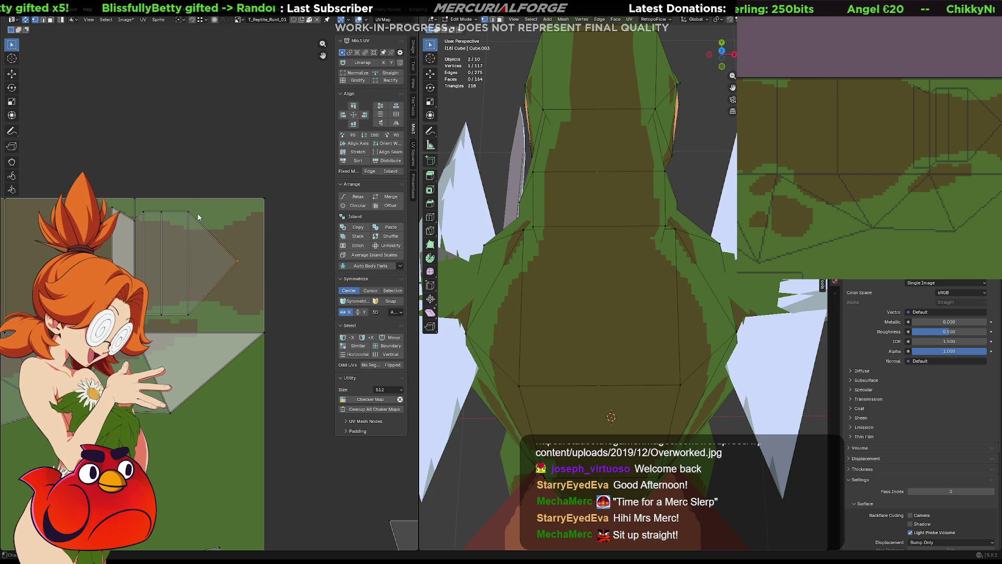
{"action": "left_click_drag", "start_coordinate": [180, 325], "coordinate": [179, 328]}
{"action": "key", "text": "s"}
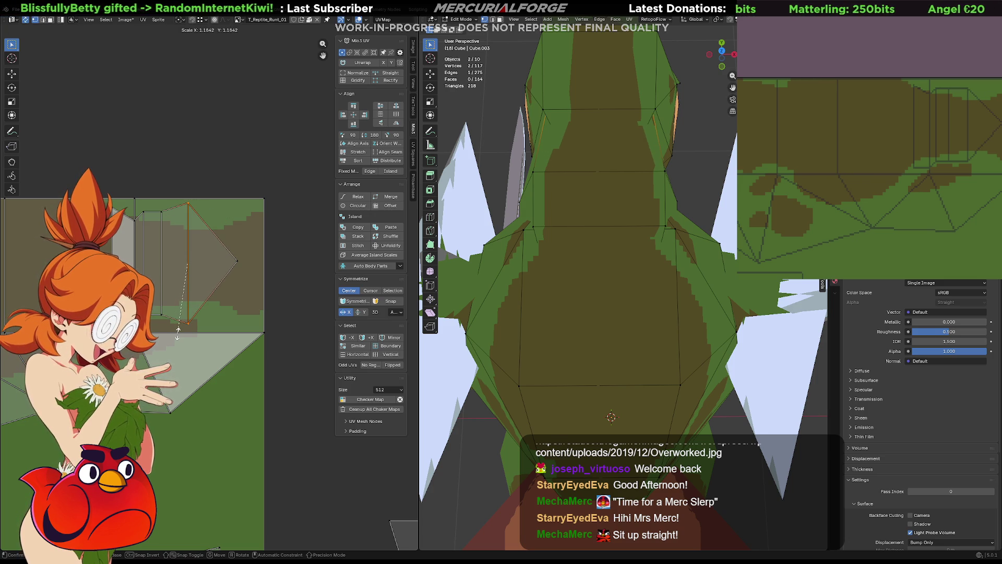
{"action": "left_click", "coordinate": [179, 325]}
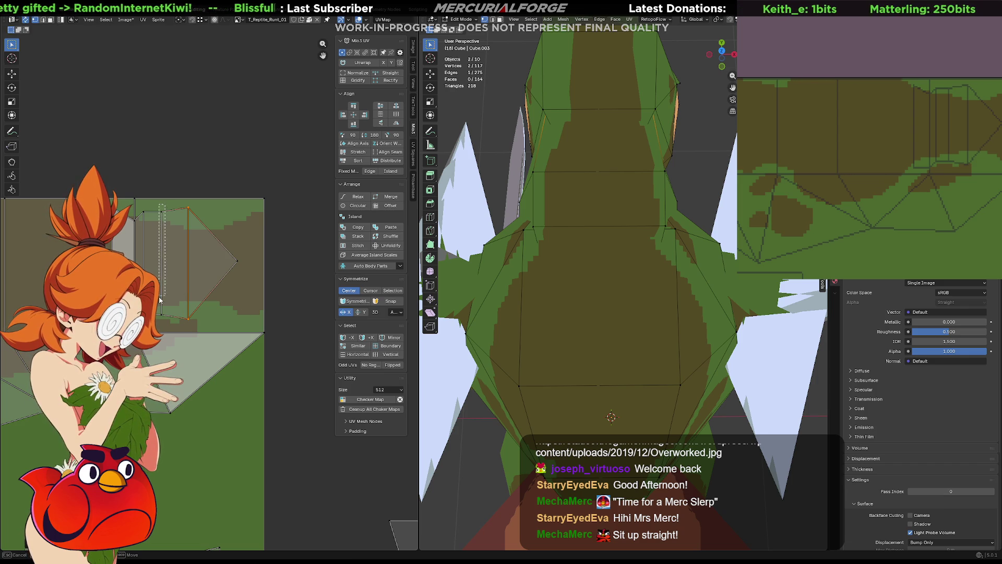
{"action": "left_click_drag", "start_coordinate": [165, 332], "coordinate": [158, 322]}
{"action": "key", "text": "s"}
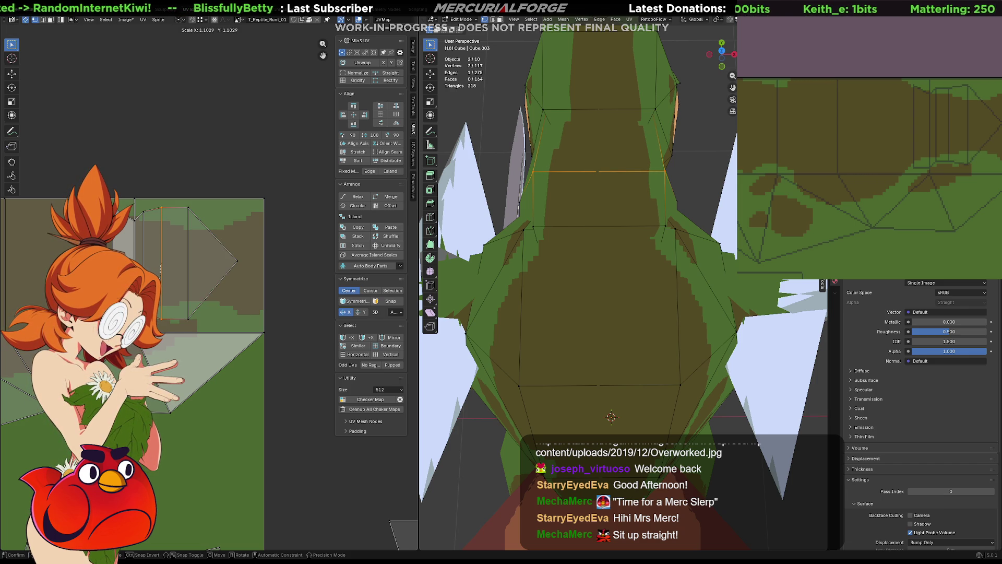
{"action": "mouse_move", "coordinate": [450, 245]}
{"action": "middle_mouse_down"}
{"action": "mouse_move", "coordinate": [599, 196]}
{"action": "mouse_move", "coordinate": [551, 228]}
{"action": "mouse_move", "coordinate": [548, 247]}
{"action": "middle_mouse_up"}
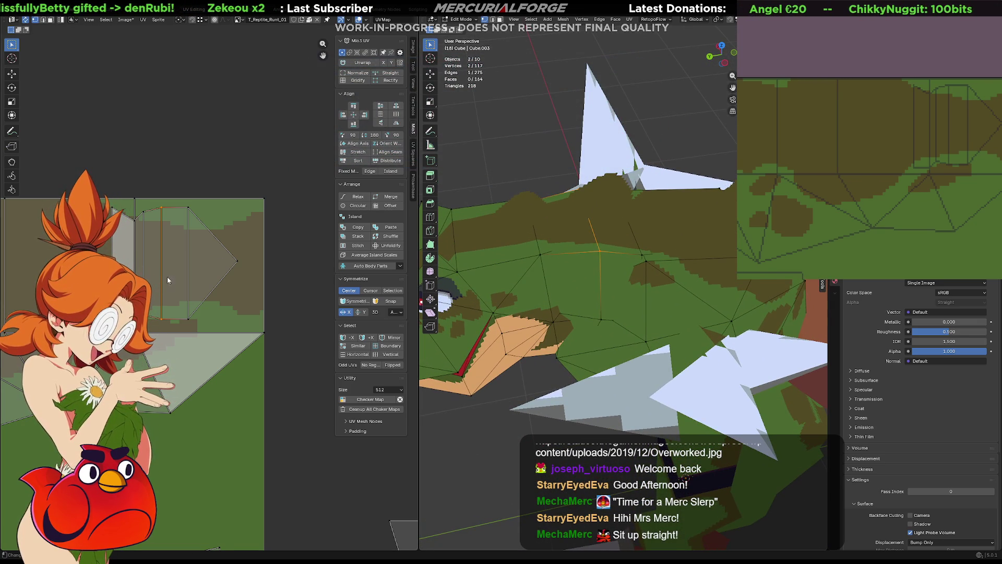
- In Object Mode turn the reptile model about its Z axis three times, then return to editing the head mesh
{"action": "middle_click_drag", "start_coordinate": [476, 265], "coordinate": [613, 228]}
{"action": "key", "text": "Tab"}
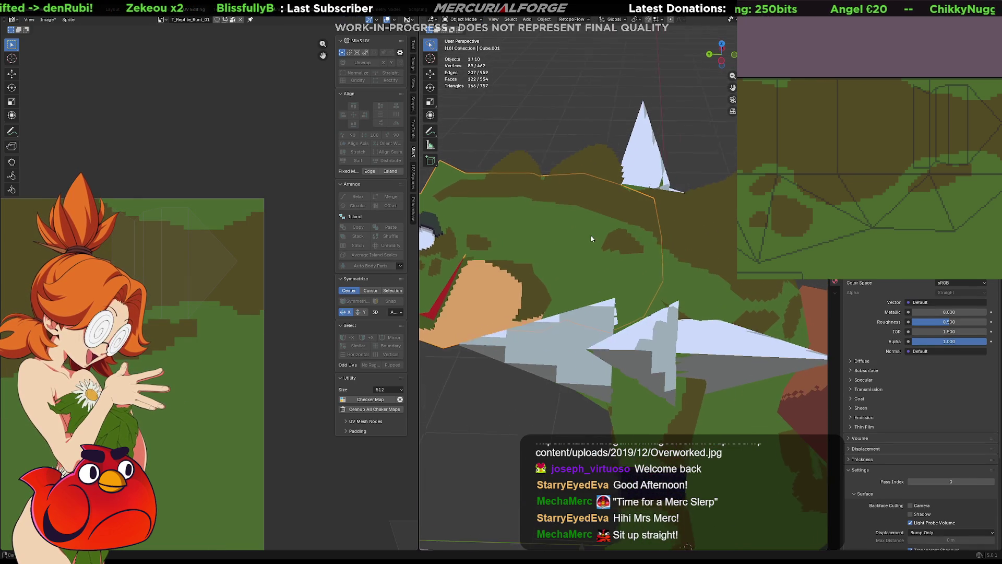
{"action": "middle_click_drag", "start_coordinate": [592, 249], "coordinate": [647, 231]}
{"action": "key", "text": "r"}
{"action": "key", "text": "z"}
{"action": "left_click", "coordinate": [636, 209]}
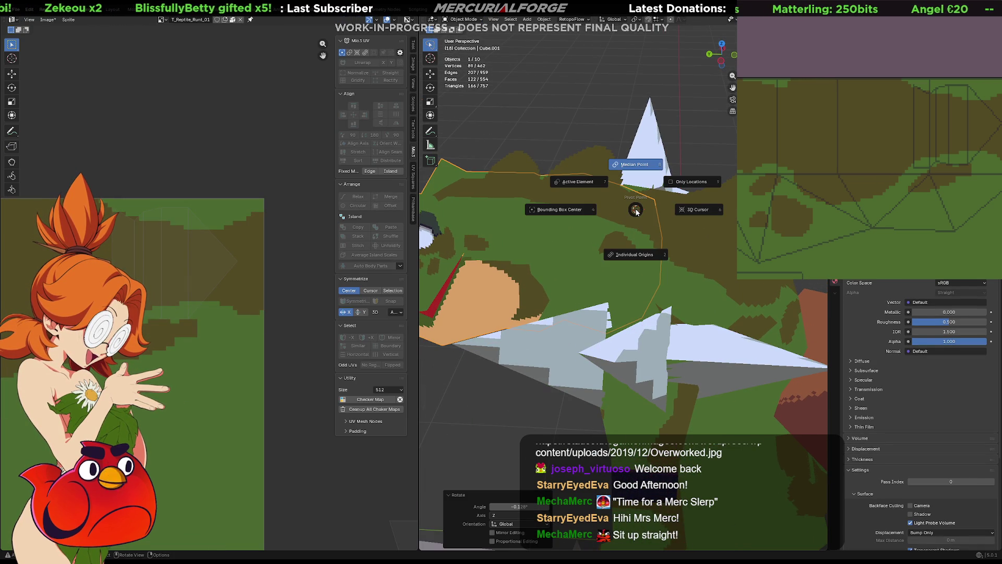
{"action": "key", "text": "r"}
{"action": "key", "text": "z"}
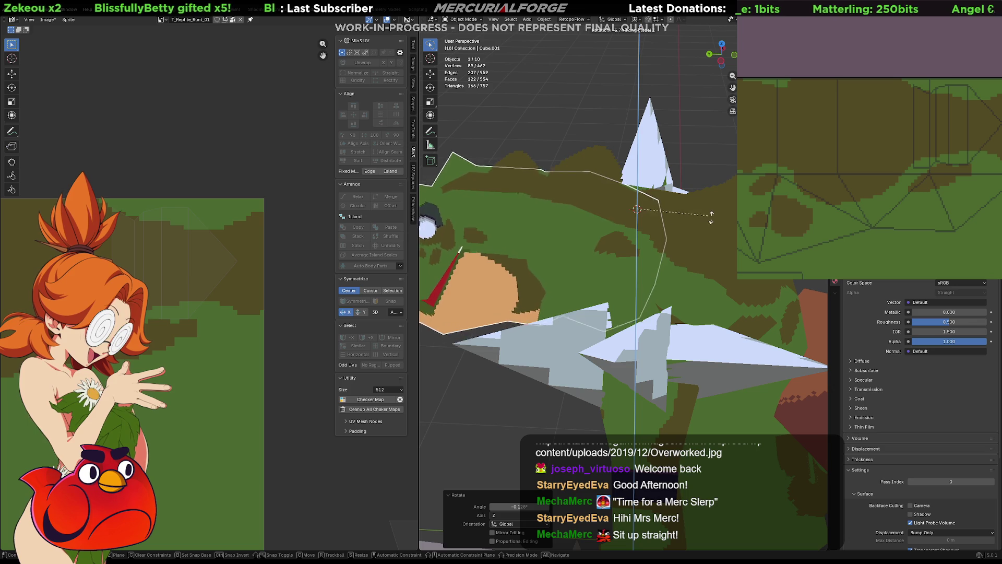
{"action": "left_click", "coordinate": [679, 262]}
{"action": "mouse_move", "coordinate": [679, 262]}
{"action": "middle_mouse_down"}
{"action": "mouse_move", "coordinate": [636, 295]}
{"action": "mouse_move", "coordinate": [723, 288]}
{"action": "mouse_move", "coordinate": [751, 298]}
{"action": "middle_mouse_up"}
{"action": "key", "text": "r"}
{"action": "key", "text": "z"}
{"action": "left_click", "coordinate": [517, 266]}
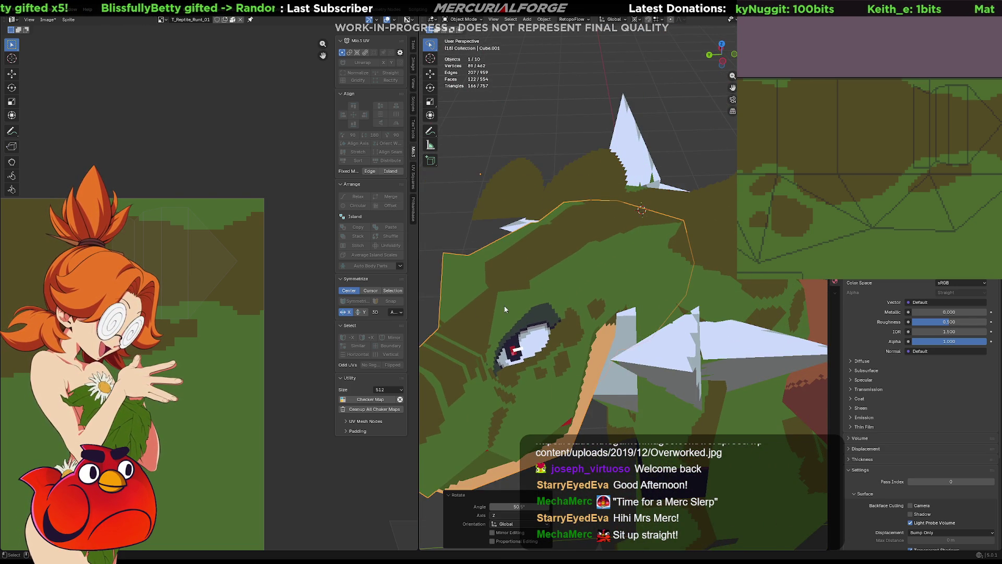
{"action": "mouse_move", "coordinate": [517, 266]}
{"action": "middle_mouse_down"}
{"action": "mouse_move", "coordinate": [499, 240]}
{"action": "mouse_move", "coordinate": [605, 177]}
{"action": "middle_mouse_up"}
{"action": "key", "text": "Tab"}
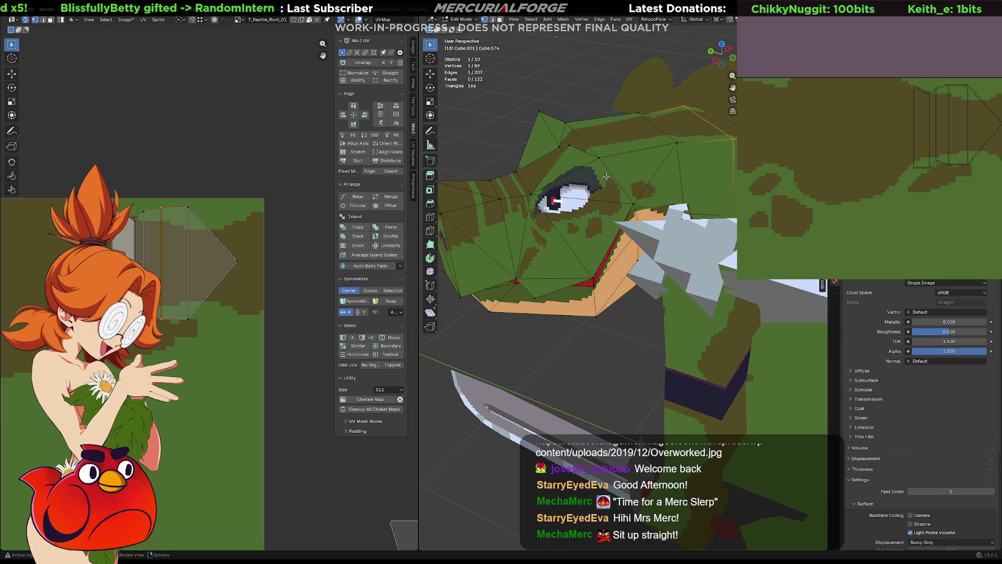
- Select the connected head piece and rotate it 180 degrees about the Z axis
{"action": "key", "text": "l"}
{"action": "middle_click_drag", "start_coordinate": [664, 154], "coordinate": [656, 173]}
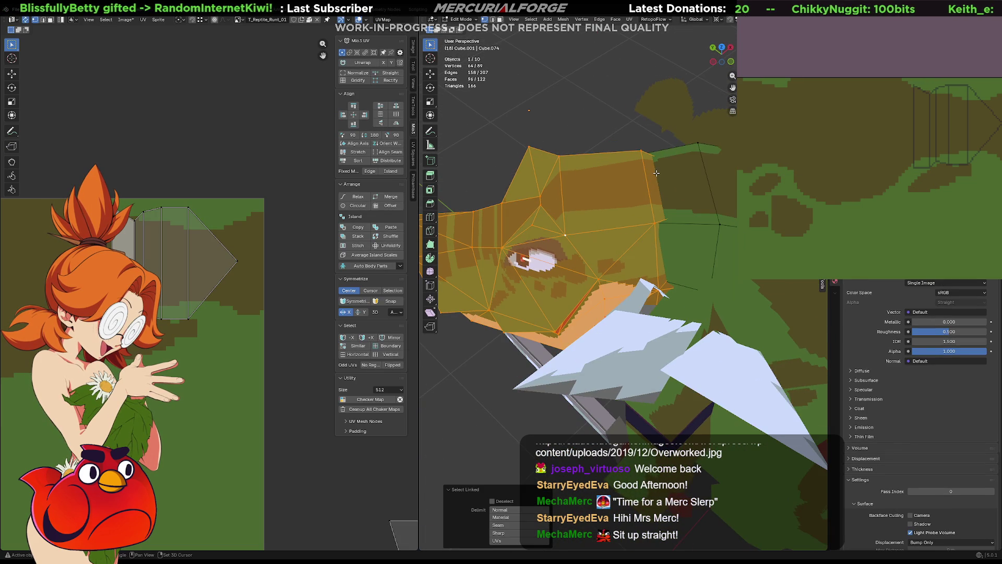
{"action": "key", "text": "r"}
{"action": "key", "text": "z"}
{"action": "key", "text": "1"}
{"action": "key", "text": "8"}
{"action": "key", "text": "0"}
{"action": "key", "text": "Return"}
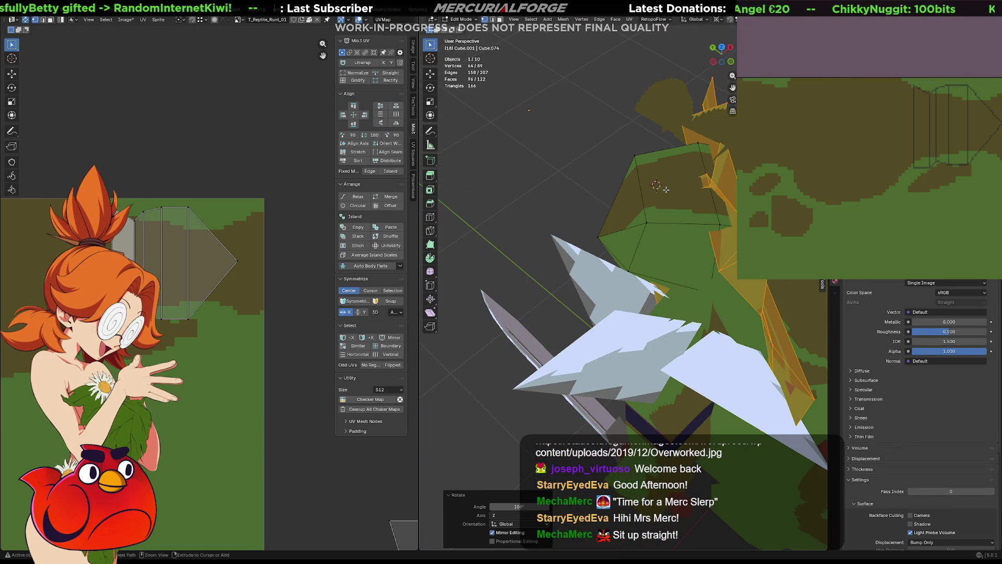
- Turn the head piece further to show the eye, rotate it on Z again, then leave mesh editing
{"action": "key", "text": "shift+r"}
{"action": "key", "text": "r"}
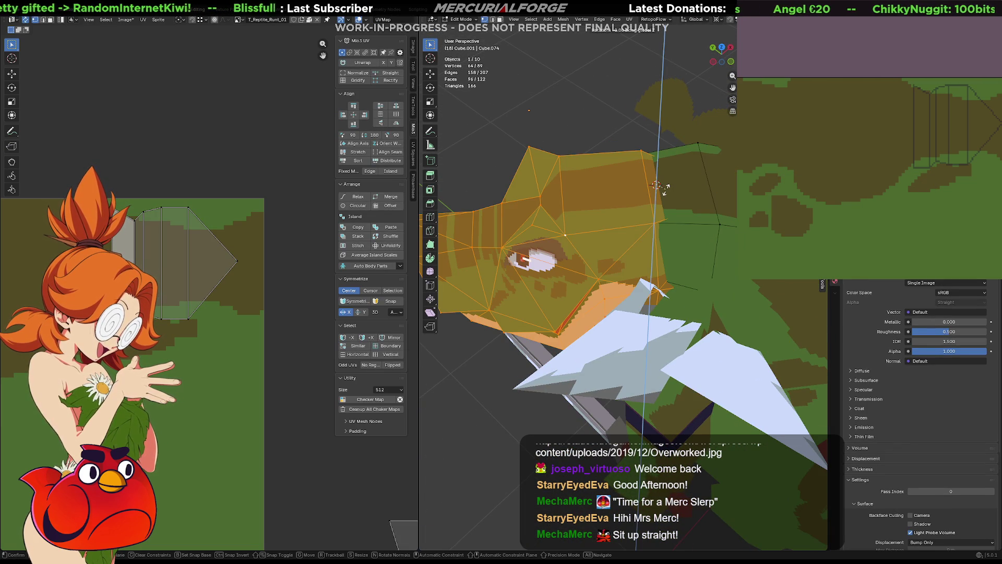
{"action": "left_click", "coordinate": [681, 187]}
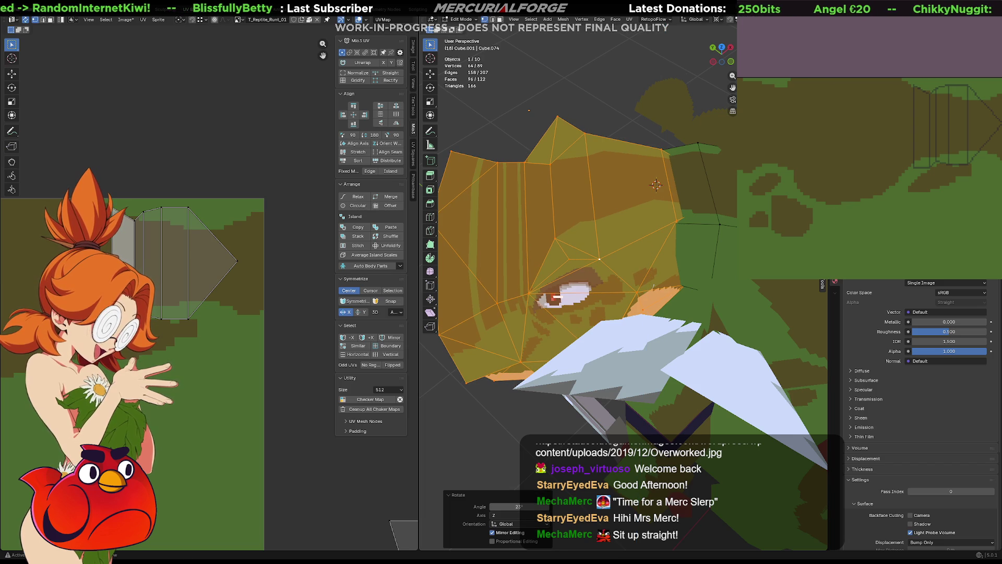
{"action": "key", "text": "shift+r"}
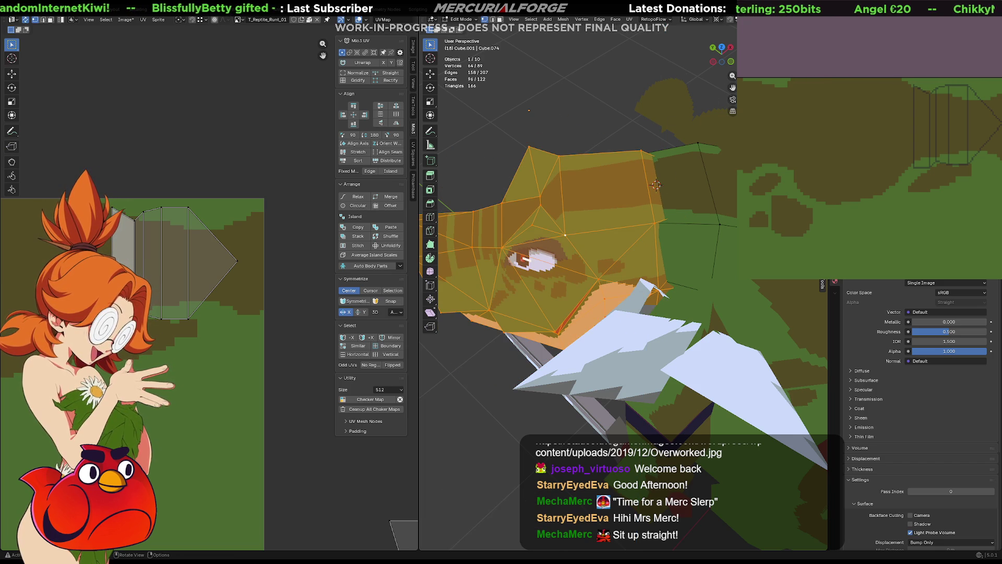
{"action": "key", "text": "r"}
{"action": "key", "text": "z"}
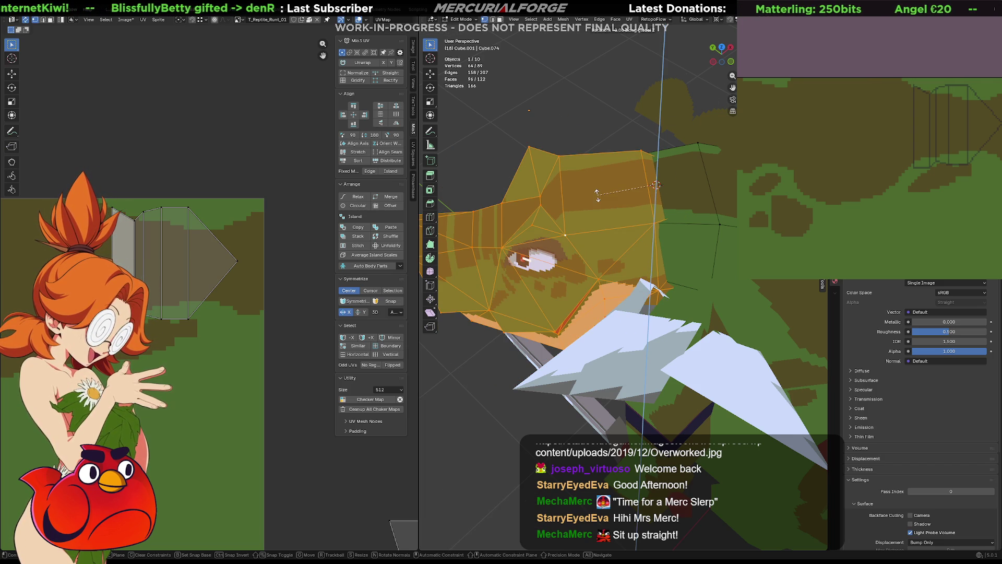
{"action": "left_click", "coordinate": [598, 248]}
{"action": "mouse_move", "coordinate": [597, 248]}
{"action": "middle_mouse_down"}
{"action": "mouse_move", "coordinate": [670, 206]}
{"action": "mouse_move", "coordinate": [651, 288]}
{"action": "mouse_move", "coordinate": [658, 223]}
{"action": "mouse_move", "coordinate": [571, 288]}
{"action": "mouse_move", "coordinate": [533, 272]}
{"action": "mouse_move", "coordinate": [553, 160]}
{"action": "mouse_move", "coordinate": [634, 220]}
{"action": "mouse_move", "coordinate": [643, 189]}
{"action": "middle_mouse_up"}
{"action": "key", "text": "Tab"}
{"action": "key", "text": "Tab"}
{"action": "key", "text": "Tab"}
{"action": "key", "text": "Tab"}
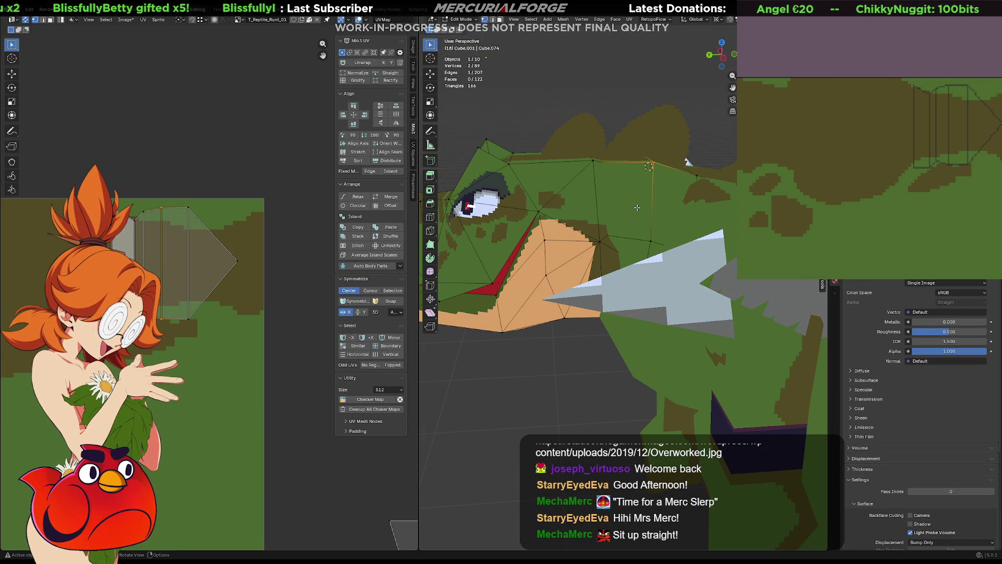
{"action": "scroll", "coordinate": [285, 315], "scroll_direction": "down", "scroll_amount": 3}
{"action": "scroll", "coordinate": [285, 316], "scroll_direction": "down", "scroll_amount": 2}
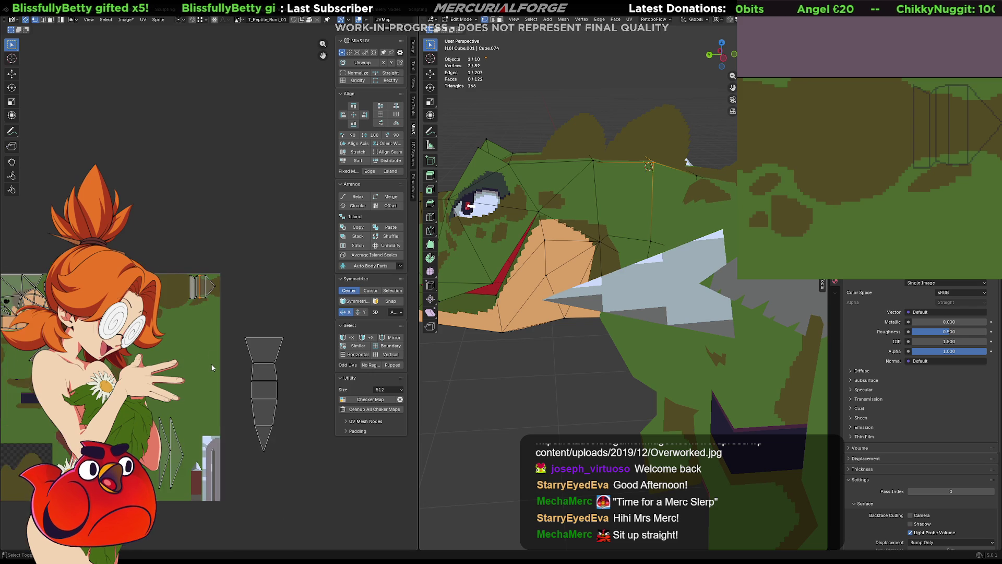
{"action": "scroll", "coordinate": [285, 315], "scroll_direction": "down", "scroll_amount": 2}
- Move the tapering UV island left, narrow its width on X and place it on the brown striped area
{"action": "key", "text": "l"}
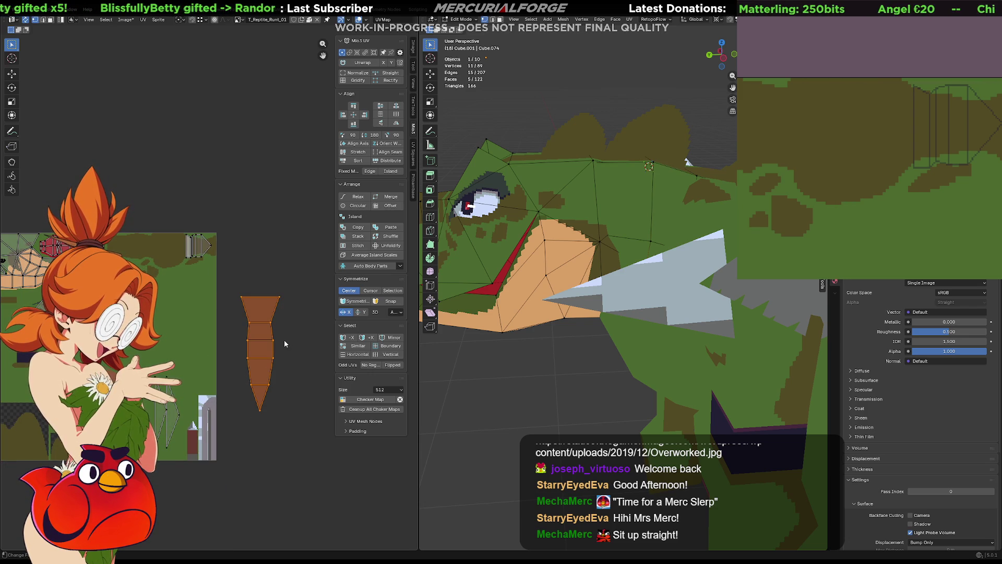
{"action": "key", "text": "g"}
{"action": "left_click", "coordinate": [254, 348]}
{"action": "key", "text": "s"}
{"action": "key", "text": "x"}
{"action": "key", "text": "x"}
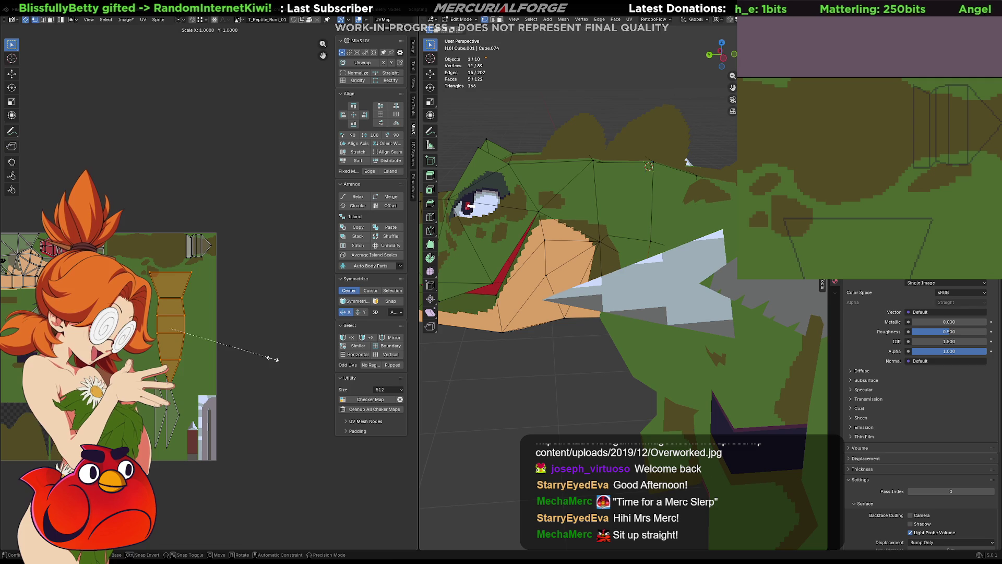
{"action": "left_click", "coordinate": [188, 336]}
{"action": "mouse_move", "coordinate": [188, 336]}
{"action": "middle_mouse_down"}
{"action": "mouse_move", "coordinate": [329, 322]}
{"action": "mouse_move", "coordinate": [241, 309]}
{"action": "middle_mouse_up"}
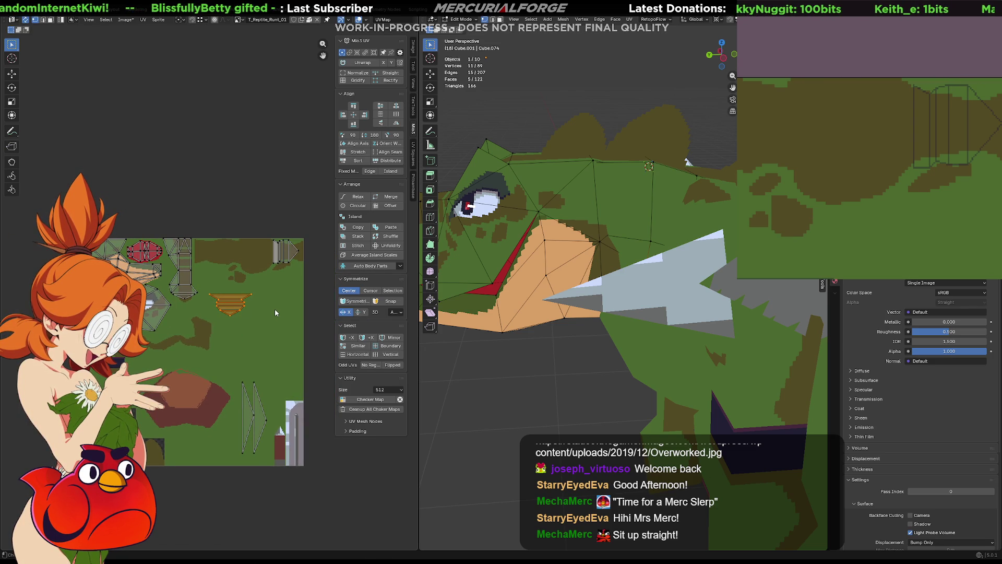
{"action": "key", "text": "g"}
{"action": "left_click", "coordinate": [687, 162]}
- Leave mesh editing and start tilting the model about the X axis
{"action": "mouse_move", "coordinate": [687, 162]}
{"action": "middle_mouse_down"}
{"action": "mouse_move", "coordinate": [649, 306]}
{"action": "mouse_move", "coordinate": [663, 335]}
{"action": "middle_mouse_up"}
{"action": "key", "text": "Tab"}
{"action": "key", "text": "r"}
{"action": "key", "text": "x"}
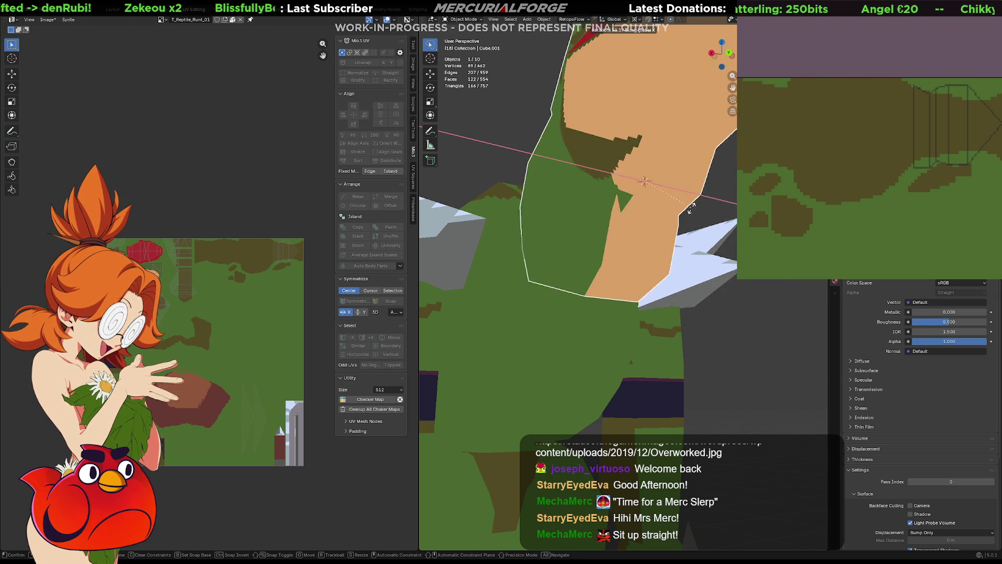
- Confirm the tilt, re-enter Edit Mode and select a small patch of neck faces
{"action": "left_click", "coordinate": [672, 237]}
{"action": "middle_click_drag", "start_coordinate": [673, 237], "coordinate": [549, 253]}
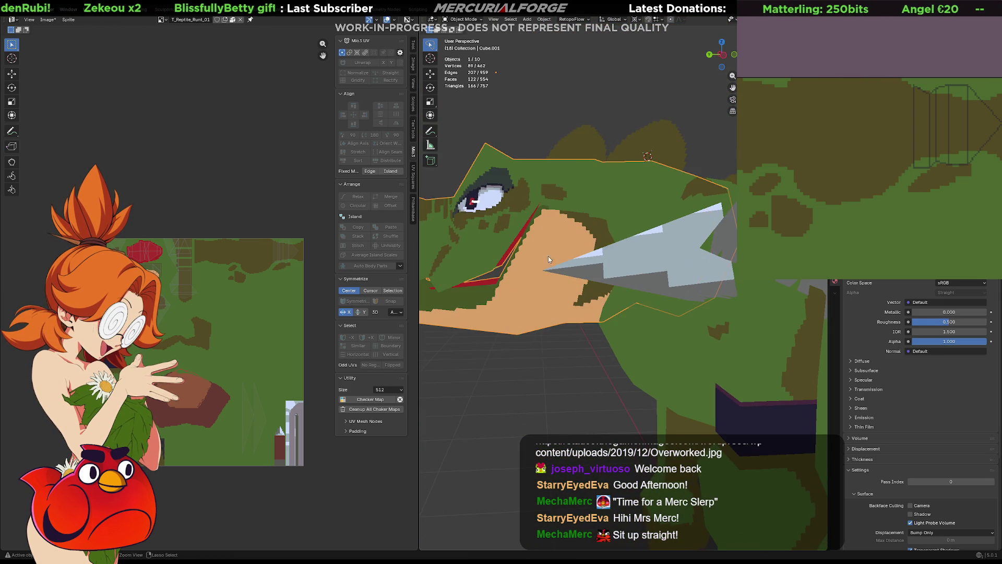
{"action": "mouse_move", "coordinate": [538, 287]}
{"action": "middle_mouse_down"}
{"action": "mouse_move", "coordinate": [605, 263]}
{"action": "mouse_move", "coordinate": [673, 264]}
{"action": "mouse_move", "coordinate": [685, 286]}
{"action": "mouse_move", "coordinate": [602, 219]}
{"action": "middle_mouse_up"}
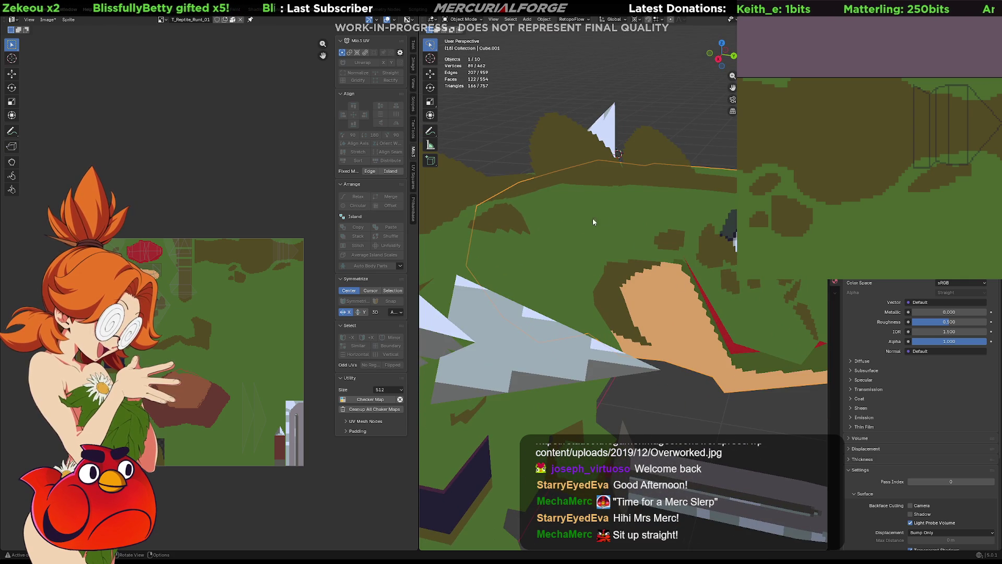
{"action": "key", "text": "Tab"}
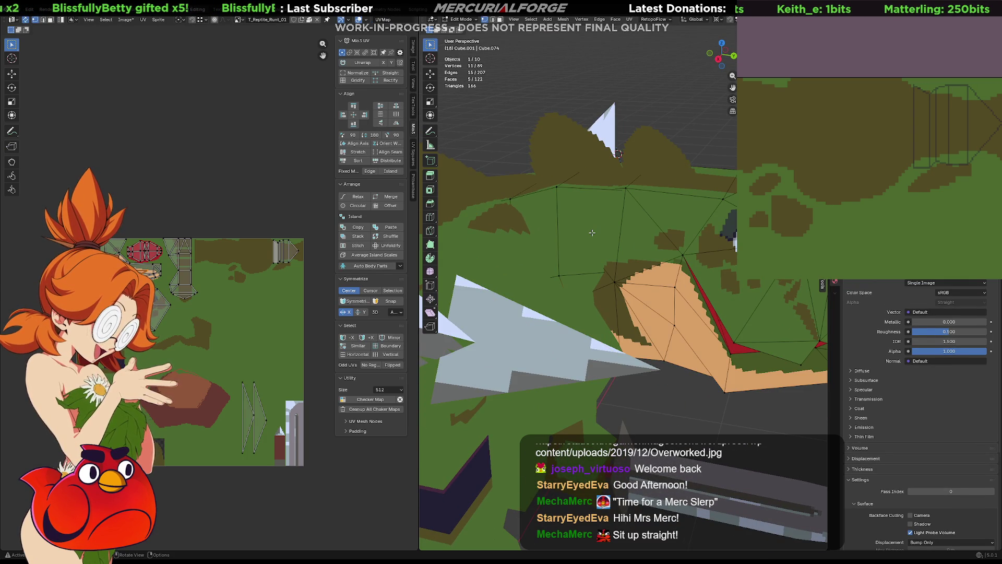
{"action": "left_click", "coordinate": [591, 233]}
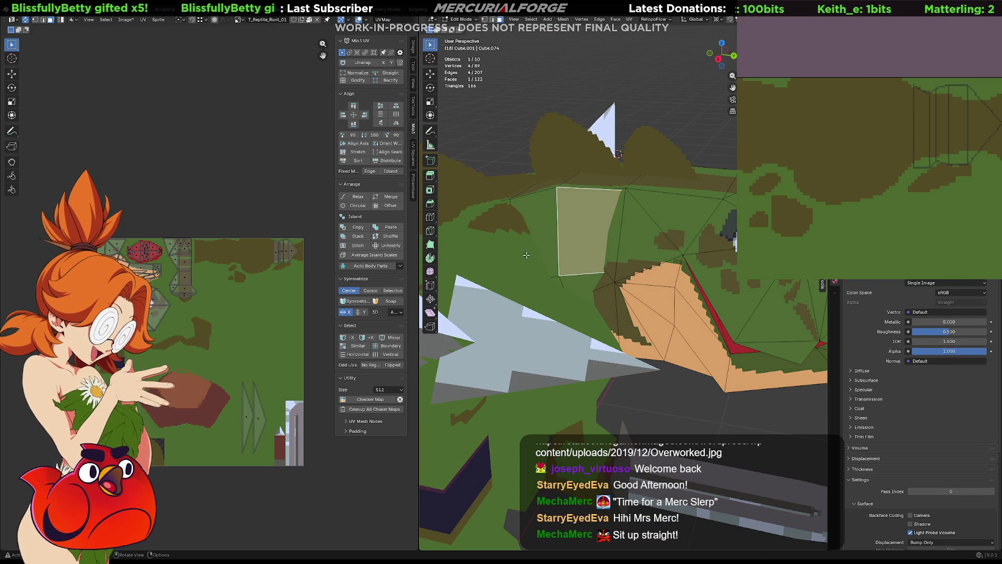
{"action": "scroll", "coordinate": [245, 345], "scroll_direction": "down", "scroll_amount": 5}
{"action": "scroll", "coordinate": [244, 346], "scroll_direction": "up", "scroll_amount": 3}
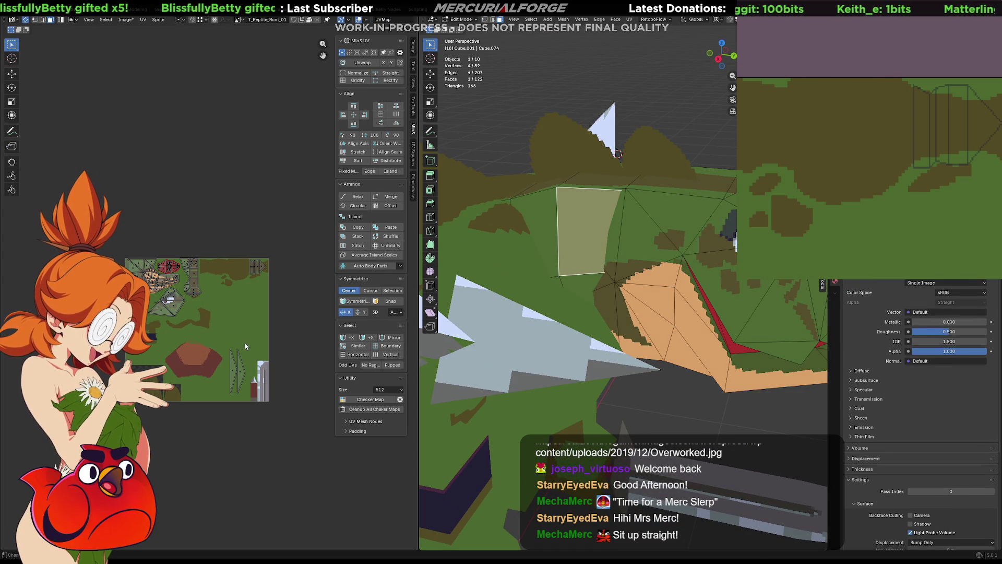
{"action": "key", "text": "ctrl+l"}
{"action": "left_click", "coordinate": [604, 229]}
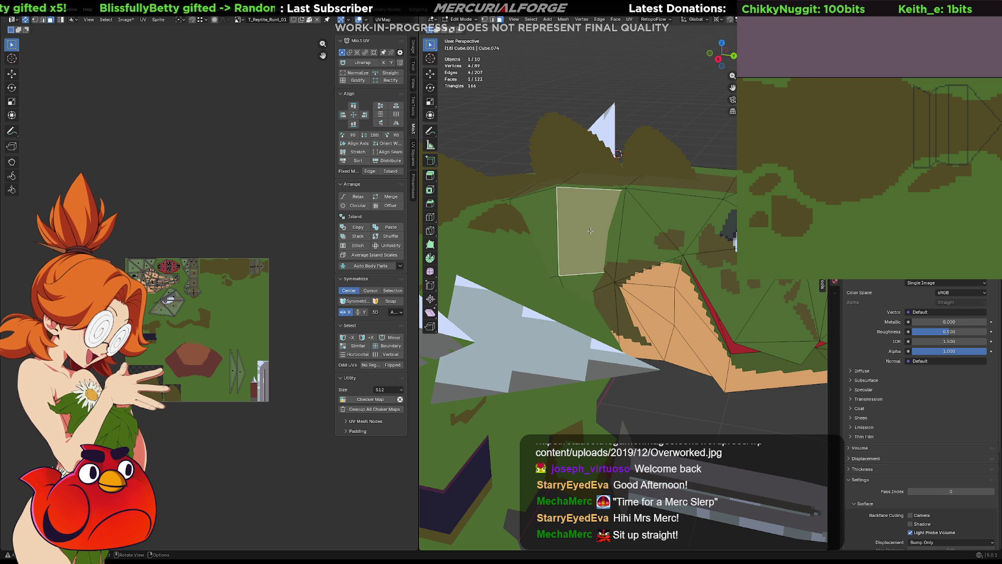
{"action": "scroll", "coordinate": [163, 259], "scroll_direction": "up", "scroll_amount": 3}
{"action": "scroll", "coordinate": [162, 258], "scroll_direction": "up", "scroll_amount": 2}
{"action": "scroll", "coordinate": [163, 259], "scroll_direction": "up", "scroll_amount": 1}
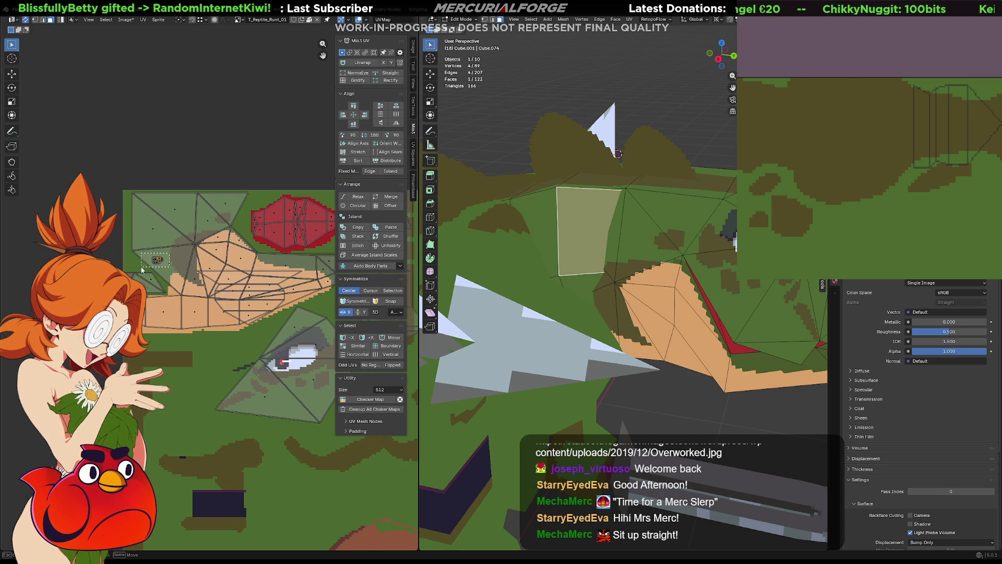
{"action": "key", "text": "ctrl+l"}
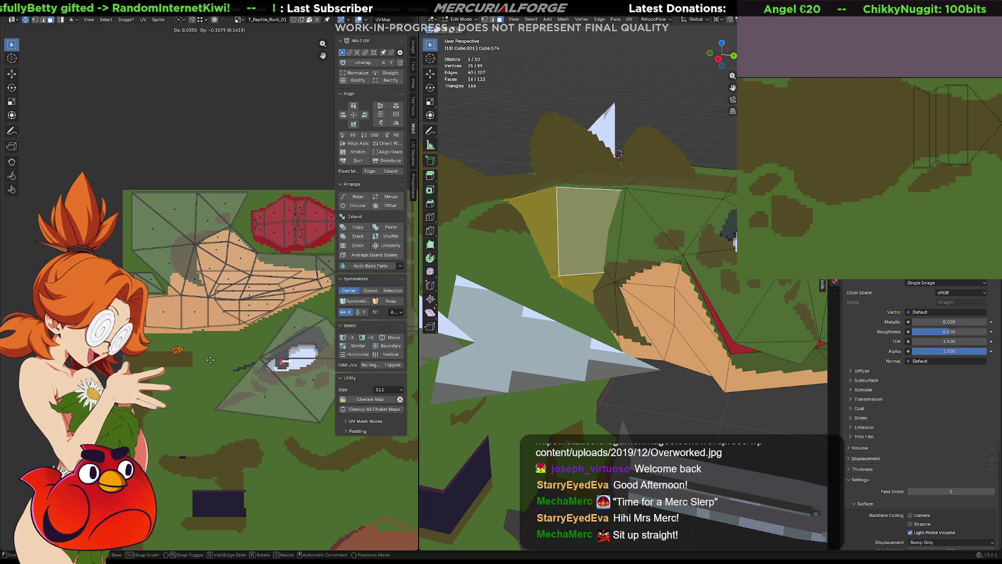
- Move and rotate that patch's UV island onto a green-and-brown part of the texture, then deselect
{"action": "middle_click_drag", "start_coordinate": [191, 273], "coordinate": [245, 491]}
{"action": "key", "text": "g"}
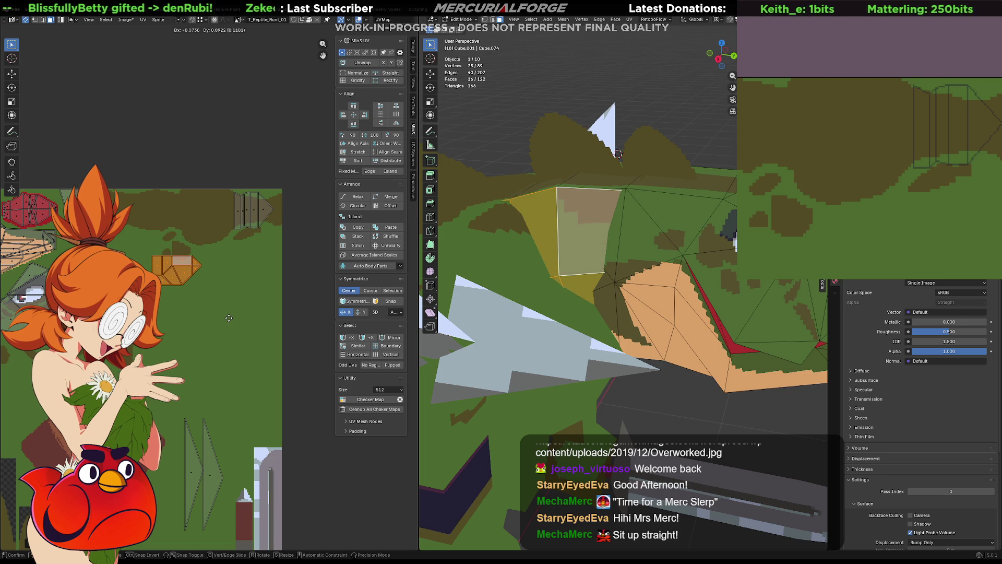
{"action": "key", "text": "r"}
{"action": "key", "text": "g"}
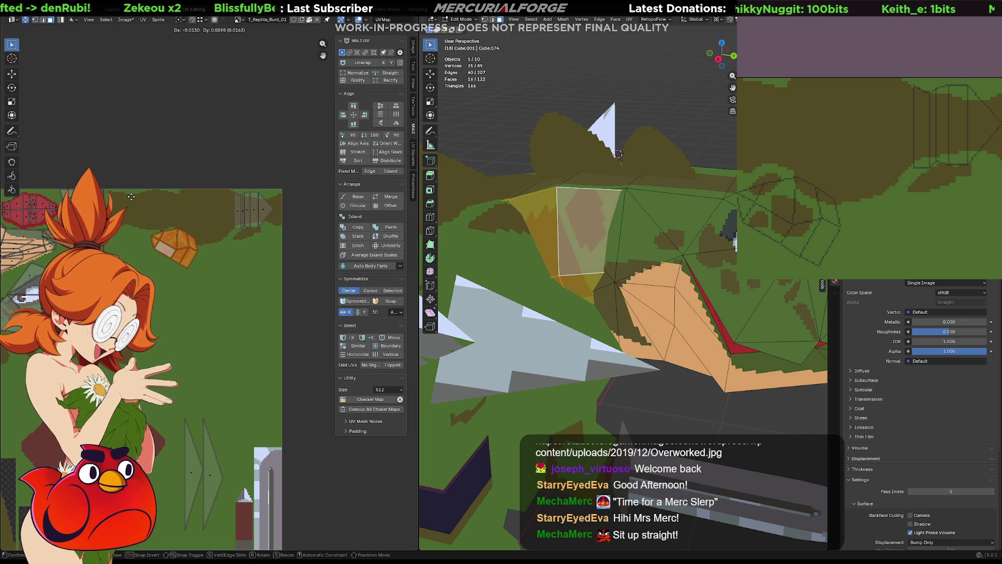
{"action": "left_click", "coordinate": [129, 201]}
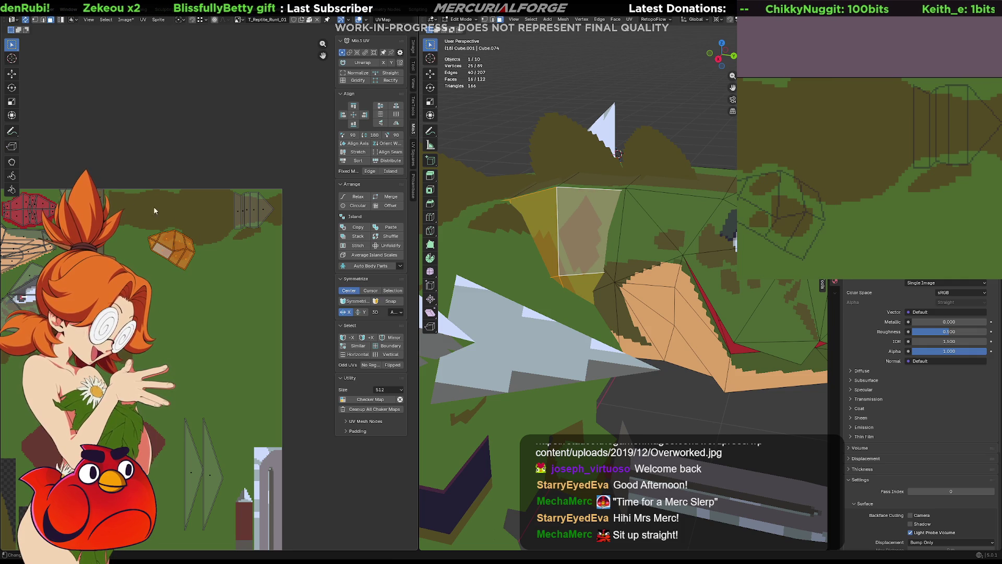
{"action": "key", "text": "alt+a"}
{"action": "scroll", "coordinate": [651, 231], "scroll_direction": "down", "scroll_amount": 5}
{"action": "middle_click_drag", "start_coordinate": [650, 231], "coordinate": [626, 234]}
{"action": "scroll", "coordinate": [164, 193], "scroll_direction": "up", "scroll_amount": 5}
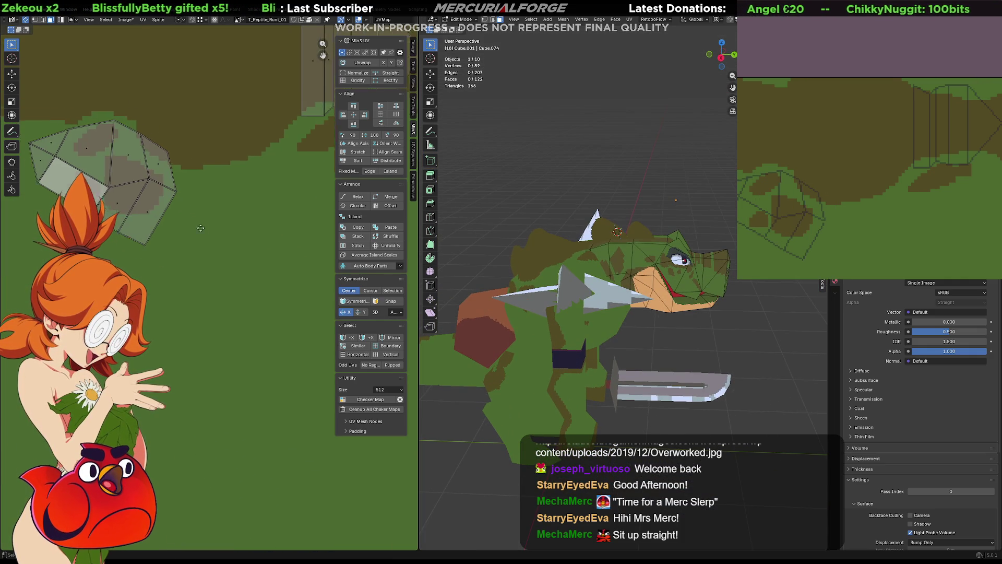
{"action": "scroll", "coordinate": [626, 252], "scroll_direction": "up", "scroll_amount": 8}
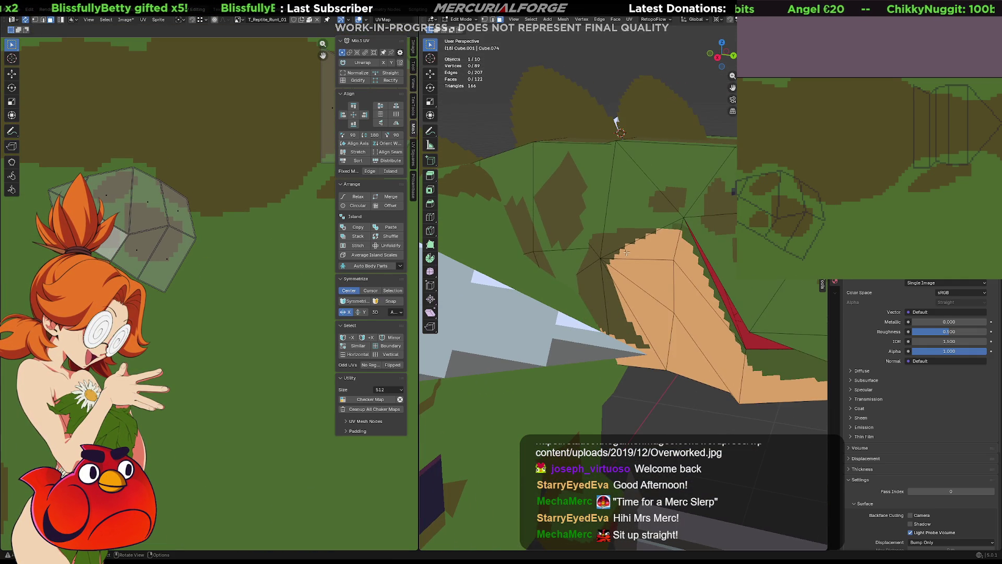
- In Object Mode orbit around the textured head from all sides, isolating it briefly in Local View
{"action": "key", "text": "Tab"}
{"action": "key", "text": "KP_Divide"}
{"action": "mouse_move", "coordinate": [619, 249]}
{"action": "middle_mouse_down"}
{"action": "mouse_move", "coordinate": [646, 277]}
{"action": "mouse_move", "coordinate": [456, 315]}
{"action": "mouse_move", "coordinate": [616, 282]}
{"action": "mouse_move", "coordinate": [678, 339]}
{"action": "mouse_move", "coordinate": [593, 321]}
{"action": "middle_mouse_up"}
{"action": "key", "text": "KP_Divide"}
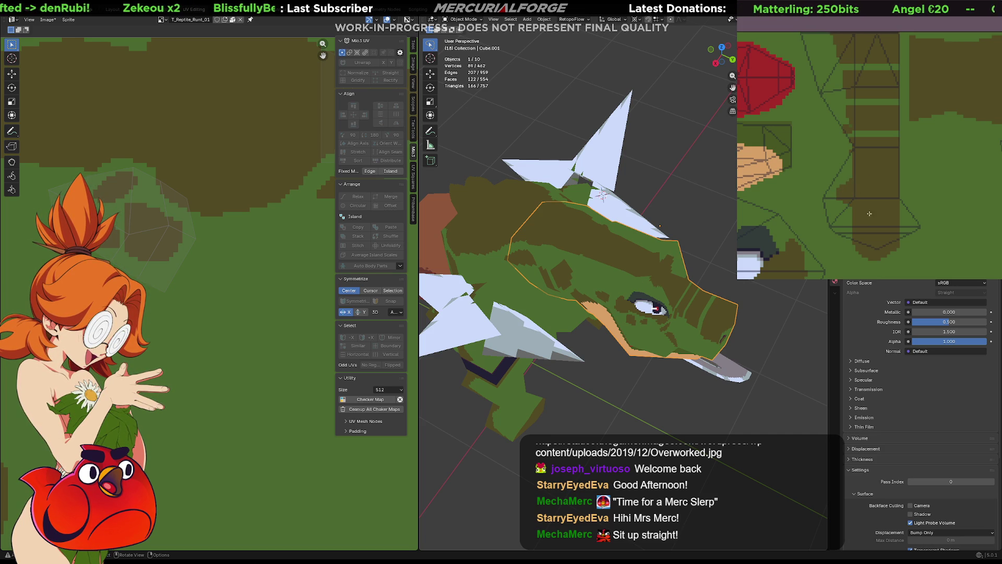
{"action": "mouse_move", "coordinate": [524, 219]}
{"action": "middle_mouse_down"}
{"action": "mouse_move", "coordinate": [503, 261]}
{"action": "mouse_move", "coordinate": [526, 236]}
{"action": "middle_mouse_up"}
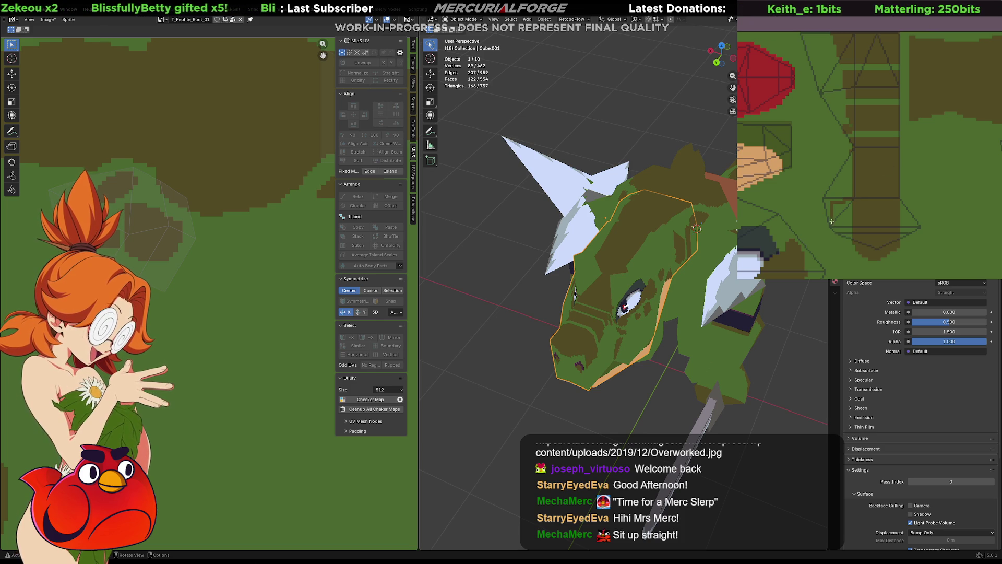
{"action": "mouse_move", "coordinate": [526, 237]}
{"action": "middle_mouse_down"}
{"action": "mouse_move", "coordinate": [502, 267]}
{"action": "mouse_move", "coordinate": [429, 257]}
{"action": "mouse_move", "coordinate": [676, 263]}
{"action": "middle_mouse_up"}
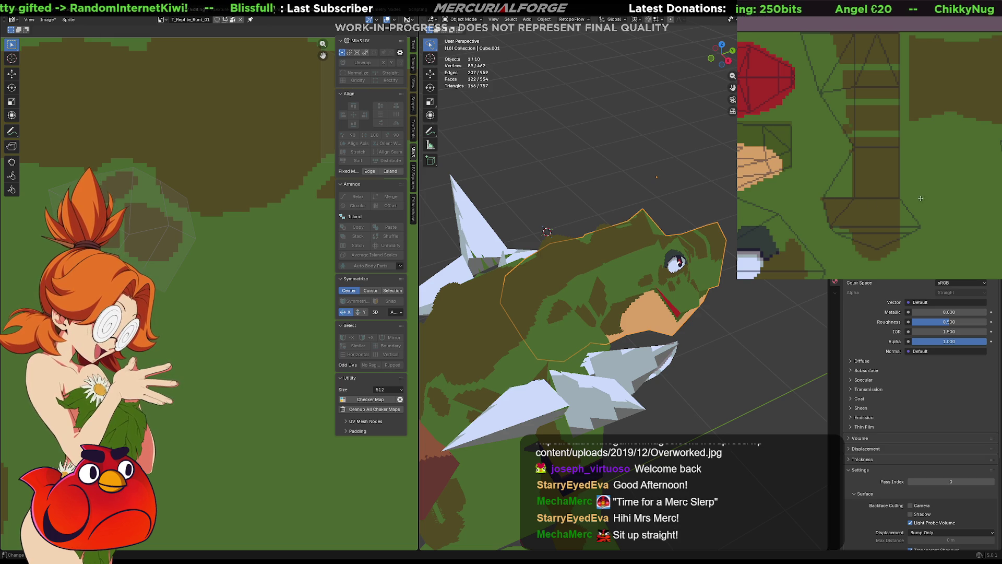
{"action": "middle_click_drag", "start_coordinate": [592, 266], "coordinate": [515, 269]}
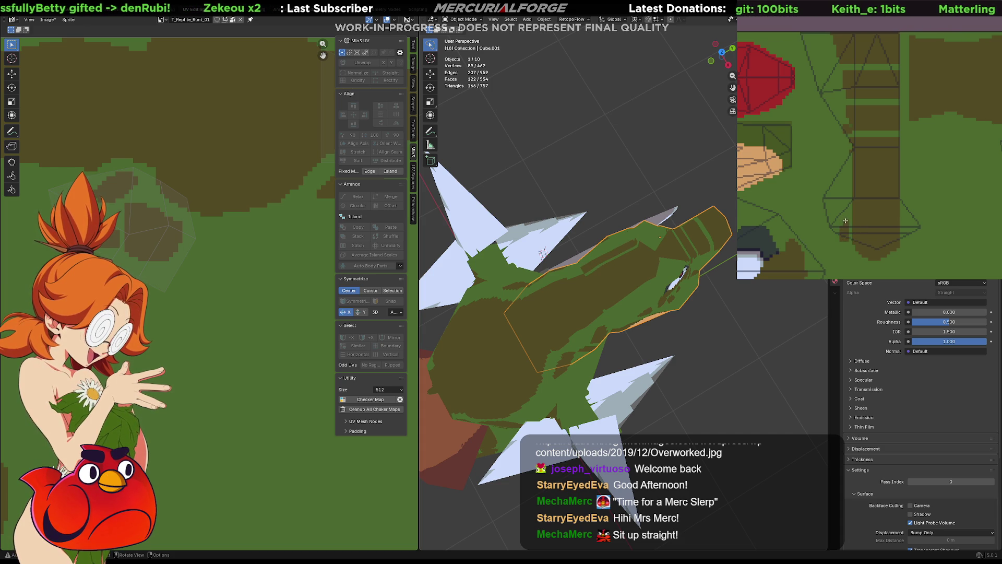
{"action": "middle_click_drag", "start_coordinate": [580, 246], "coordinate": [569, 251]}
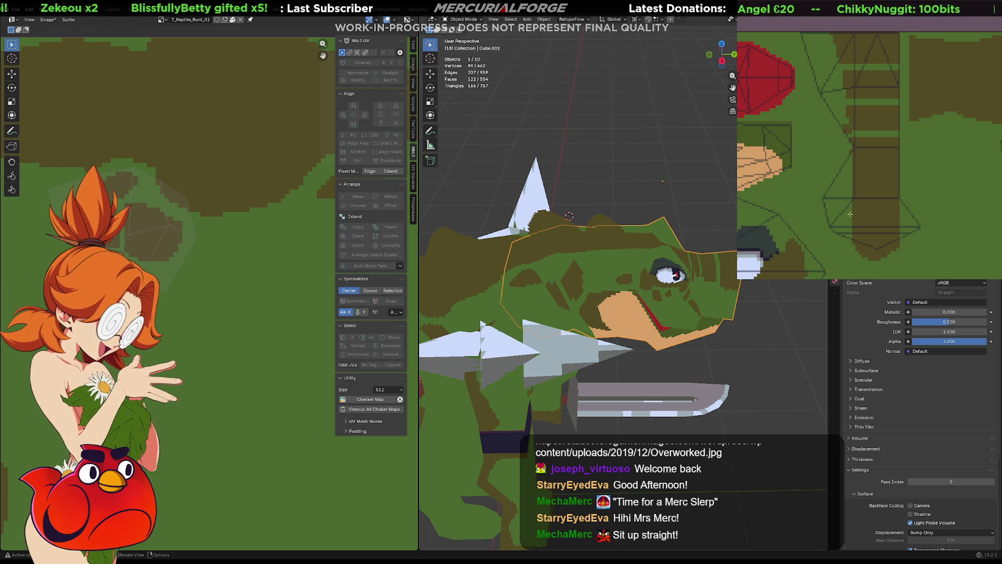
{"action": "middle_click_drag", "start_coordinate": [801, 192], "coordinate": [854, 111]}
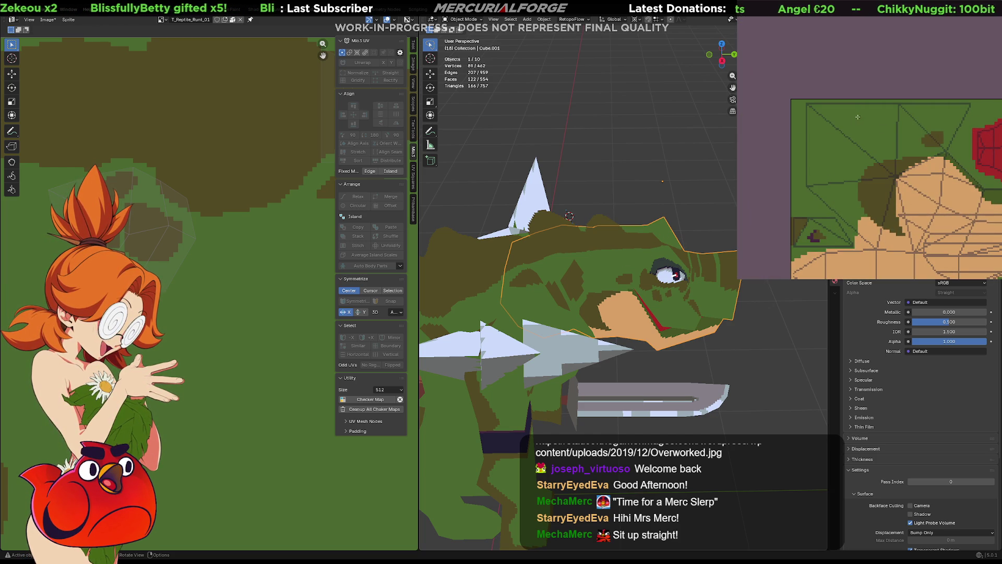
- Paint the dark brown blob near the texture's top-left corner green, undoing one stroke and restoring a brown edge
{"action": "mouse_move", "coordinate": [863, 119]}
{"action": "left_mouse_down"}
{"action": "mouse_move", "coordinate": [871, 132]}
{"action": "mouse_move", "coordinate": [921, 113]}
{"action": "left_mouse_up"}
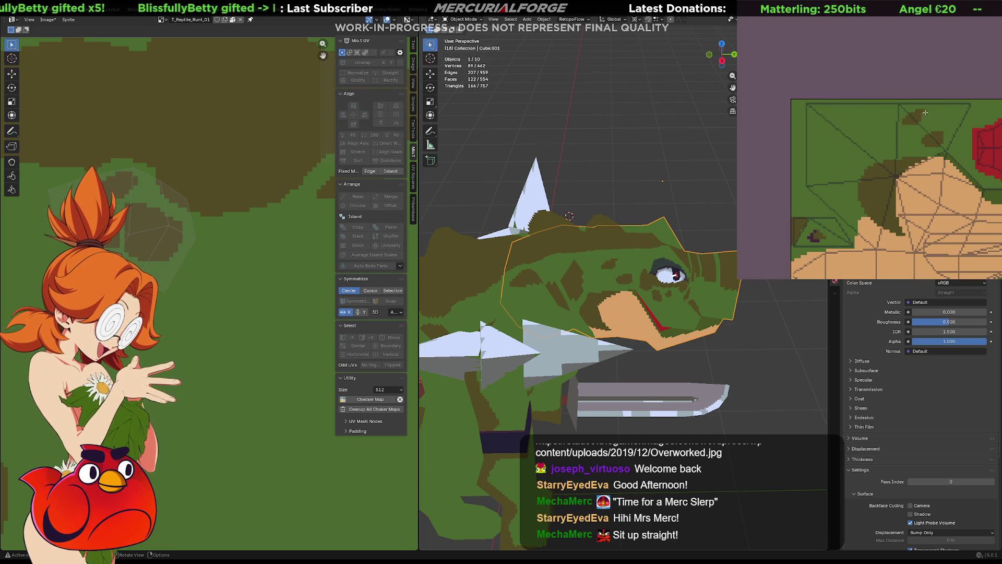
{"action": "left_click_drag", "start_coordinate": [905, 118], "coordinate": [925, 116]}
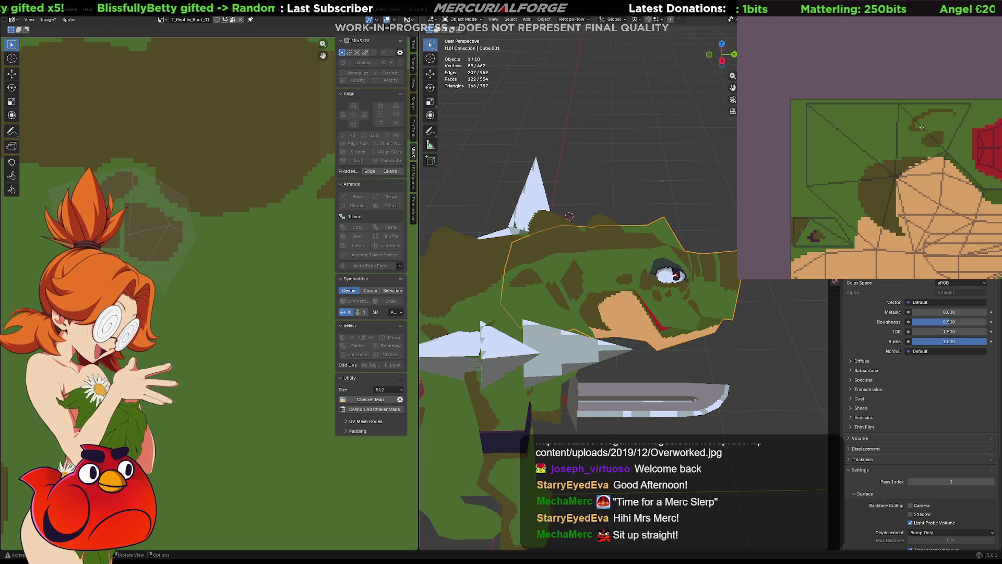
{"action": "key", "text": "ctrl+z"}
{"action": "left_click_drag", "start_coordinate": [912, 120], "coordinate": [943, 110]}
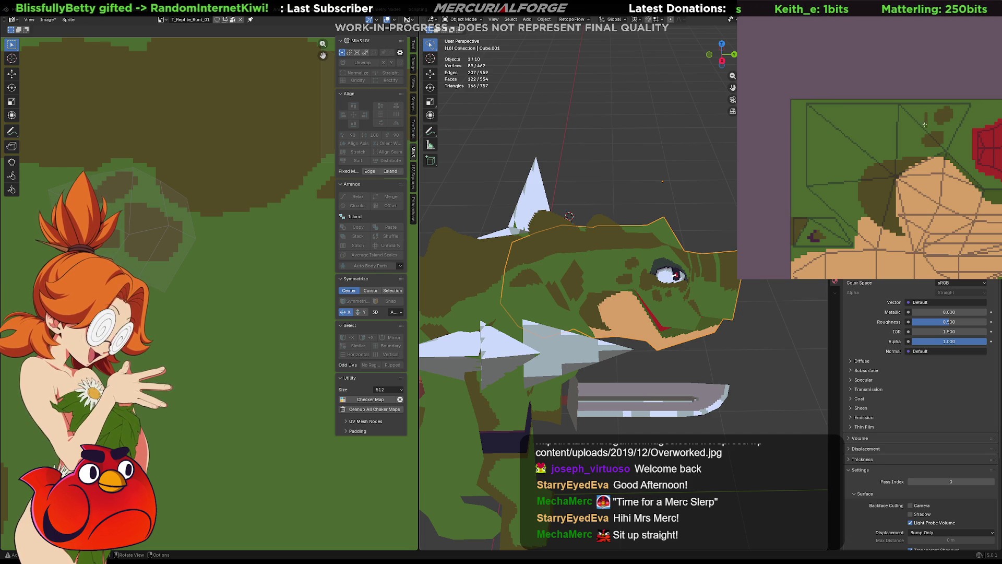
{"action": "left_click_drag", "start_coordinate": [891, 131], "coordinate": [934, 111]}
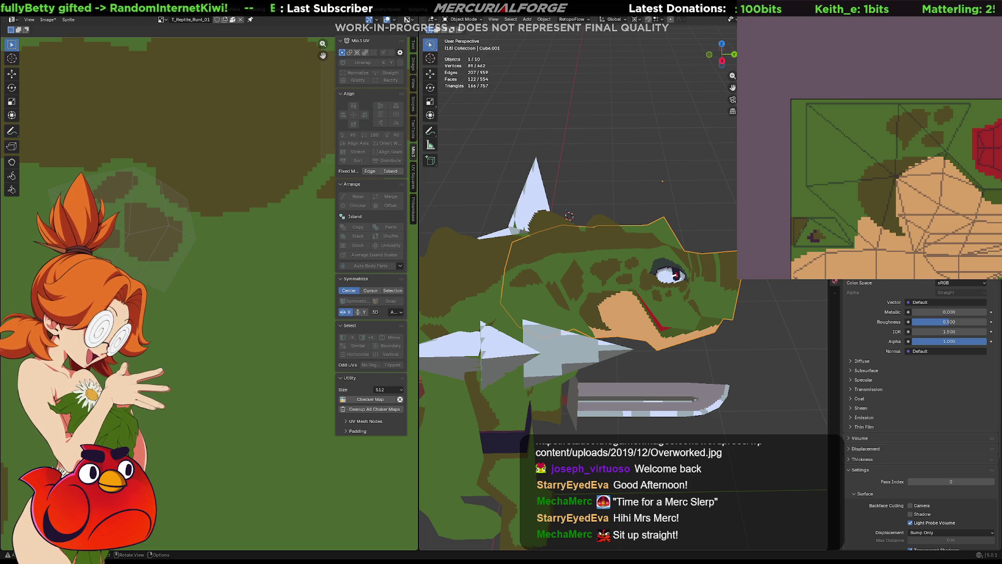
{"action": "middle_click_drag", "start_coordinate": [540, 239], "coordinate": [530, 244]}
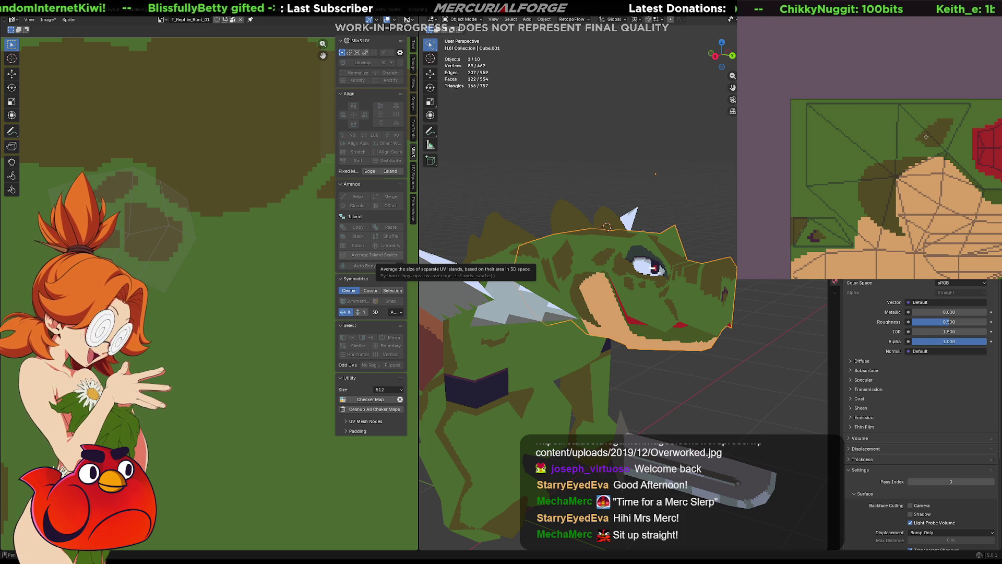
- Paint the remaining olive crescent and stray pixels green, check the head, then resume mesh editing
{"action": "mouse_move", "coordinate": [936, 136]}
{"action": "left_mouse_down"}
{"action": "mouse_move", "coordinate": [917, 152]}
{"action": "mouse_move", "coordinate": [914, 137]}
{"action": "left_mouse_up"}
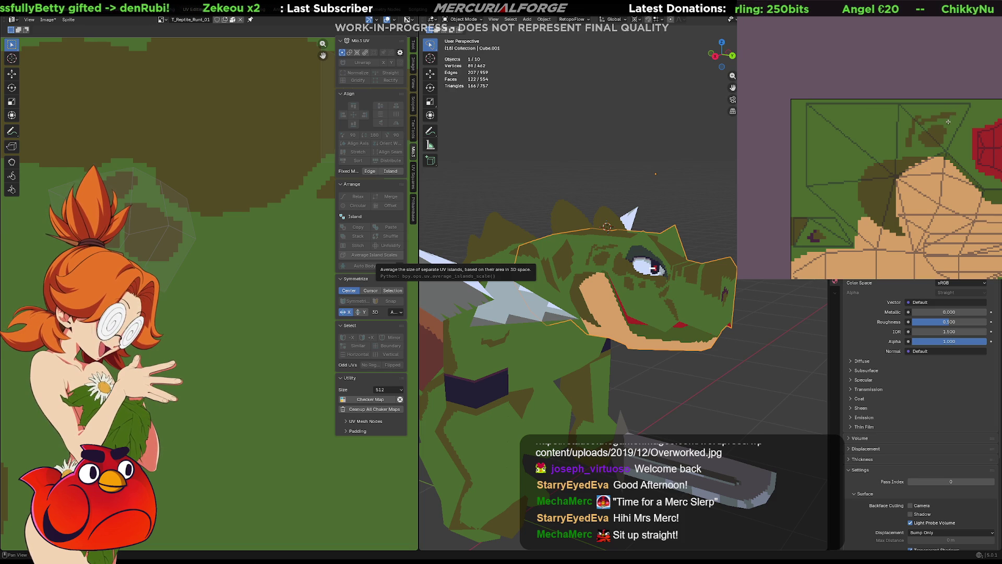
{"action": "left_click_drag", "start_coordinate": [948, 122], "coordinate": [913, 119]}
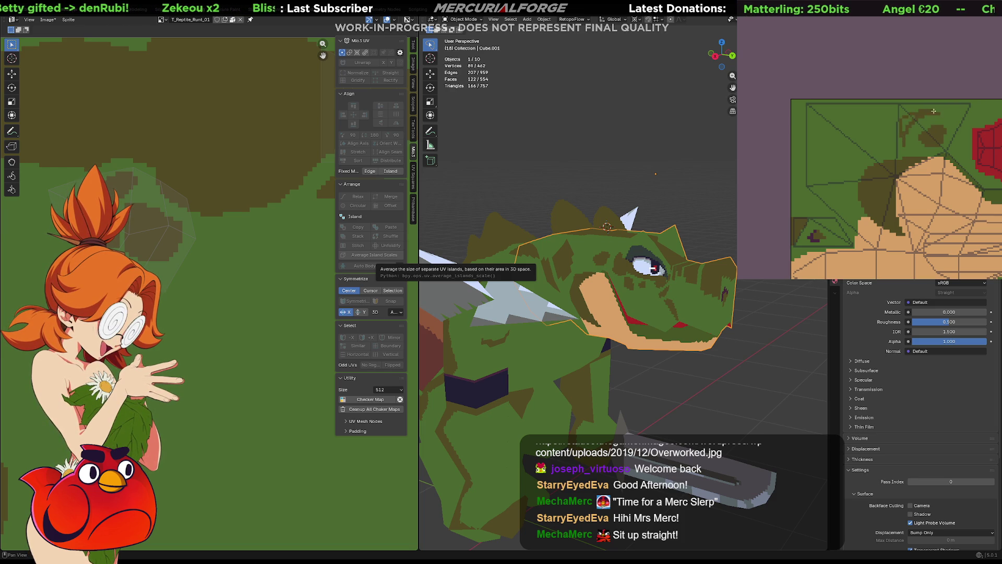
{"action": "left_click_drag", "start_coordinate": [943, 127], "coordinate": [907, 118]}
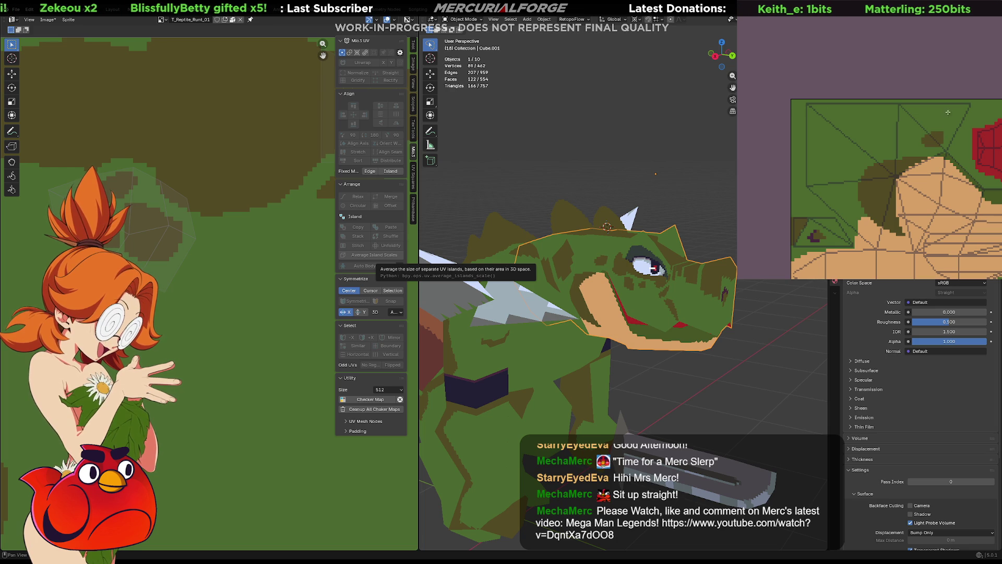
{"action": "left_click_drag", "start_coordinate": [952, 115], "coordinate": [937, 117]}
{"action": "middle_click_drag", "start_coordinate": [945, 121], "coordinate": [936, 120]}
{"action": "mouse_move", "coordinate": [549, 251]}
{"action": "middle_mouse_down"}
{"action": "mouse_move", "coordinate": [600, 248]}
{"action": "mouse_move", "coordinate": [592, 226]}
{"action": "mouse_move", "coordinate": [629, 267]}
{"action": "middle_mouse_up"}
{"action": "scroll", "coordinate": [593, 227], "scroll_direction": "down", "scroll_amount": 3}
{"action": "scroll", "coordinate": [663, 302], "scroll_direction": "down", "scroll_amount": 2}
{"action": "scroll", "coordinate": [662, 303], "scroll_direction": "down", "scroll_amount": 2}
{"action": "scroll", "coordinate": [662, 303], "scroll_direction": "down", "scroll_amount": 2}
{"action": "scroll", "coordinate": [662, 303], "scroll_direction": "down", "scroll_amount": 1}
{"action": "scroll", "coordinate": [662, 299], "scroll_direction": "up", "scroll_amount": 2}
{"action": "scroll", "coordinate": [662, 299], "scroll_direction": "up", "scroll_amount": 5}
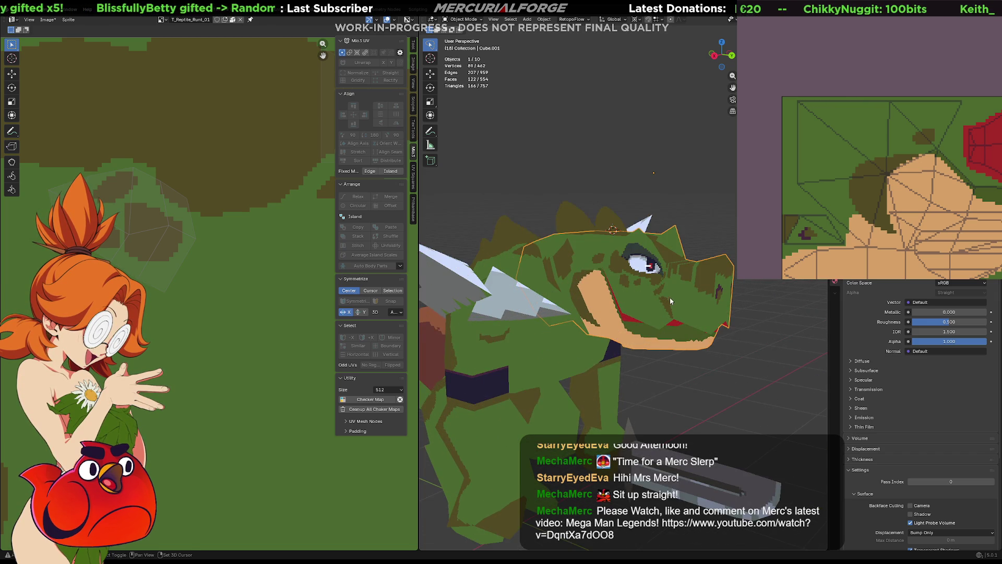
{"action": "scroll", "coordinate": [670, 298], "scroll_direction": "down", "scroll_amount": 1}
{"action": "mouse_move", "coordinate": [660, 309]}
{"action": "middle_mouse_down"}
{"action": "mouse_move", "coordinate": [674, 301]}
{"action": "mouse_move", "coordinate": [659, 363]}
{"action": "mouse_move", "coordinate": [753, 349]}
{"action": "mouse_move", "coordinate": [698, 329]}
{"action": "middle_mouse_up"}
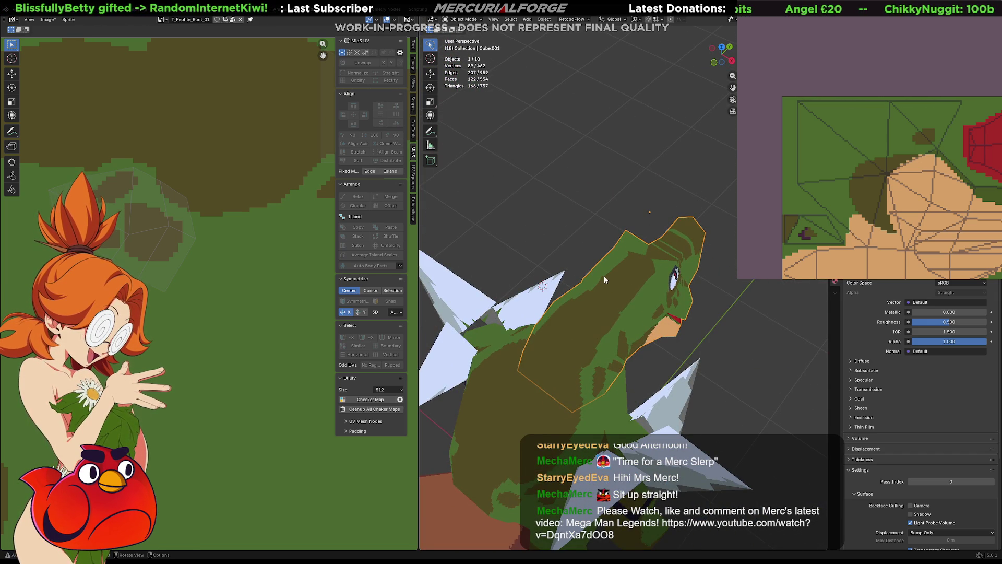
{"action": "scroll", "coordinate": [306, 201], "scroll_direction": "down", "scroll_amount": 2}
{"action": "scroll", "coordinate": [259, 250], "scroll_direction": "down", "scroll_amount": 2}
{"action": "scroll", "coordinate": [227, 290], "scroll_direction": "down", "scroll_amount": 1}
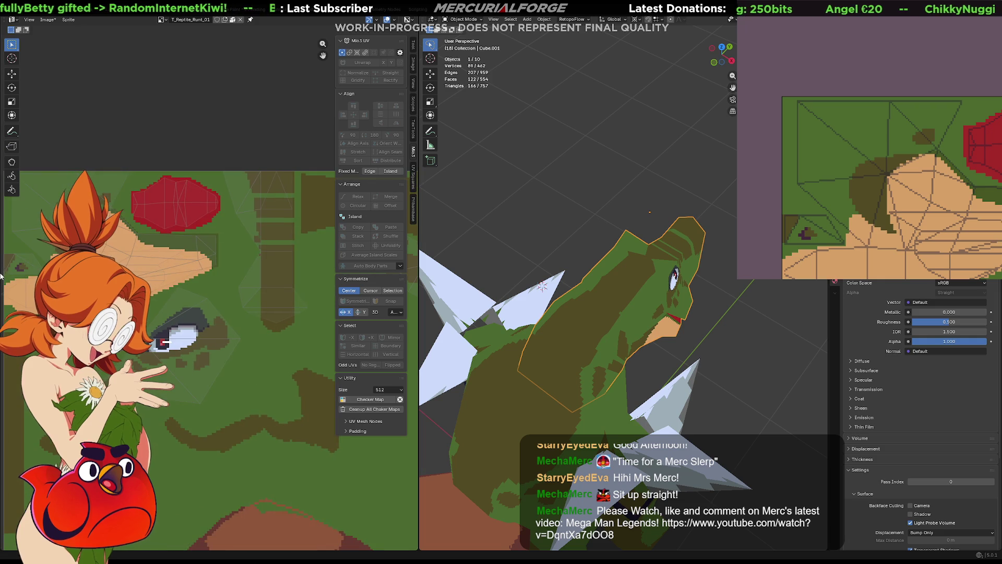
{"action": "scroll", "coordinate": [227, 287], "scroll_direction": "up", "scroll_amount": 2}
{"action": "key", "text": "Tab"}
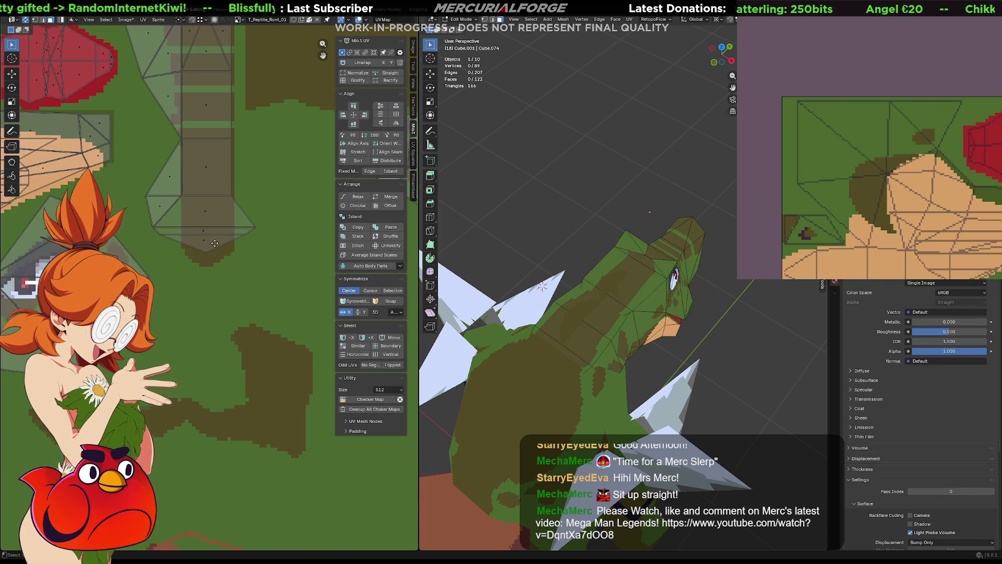
- Move the long head island's bottom vertices down while keeping the edge flat
{"action": "left_click_drag", "start_coordinate": [267, 260], "coordinate": [159, 286]}
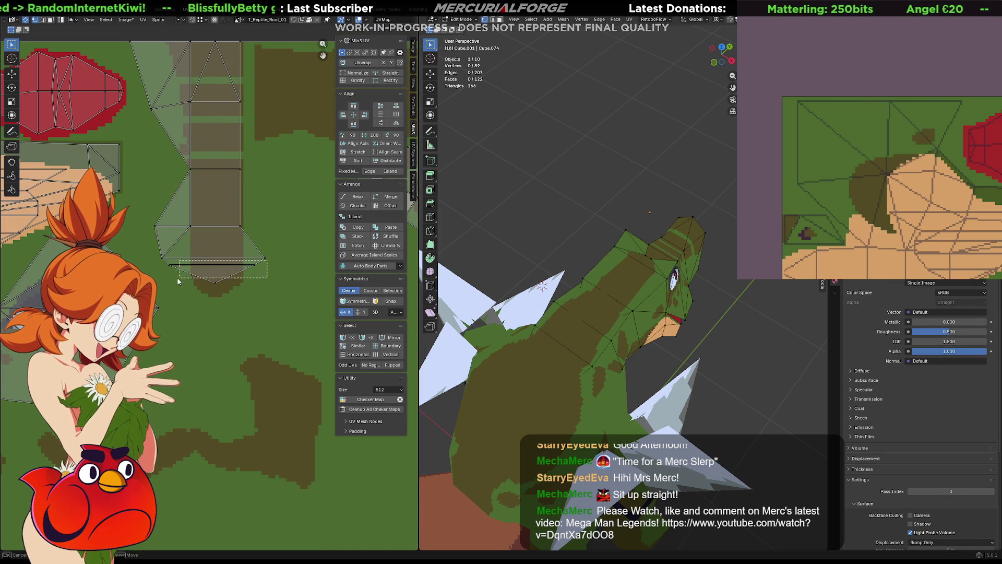
{"action": "key", "text": "g"}
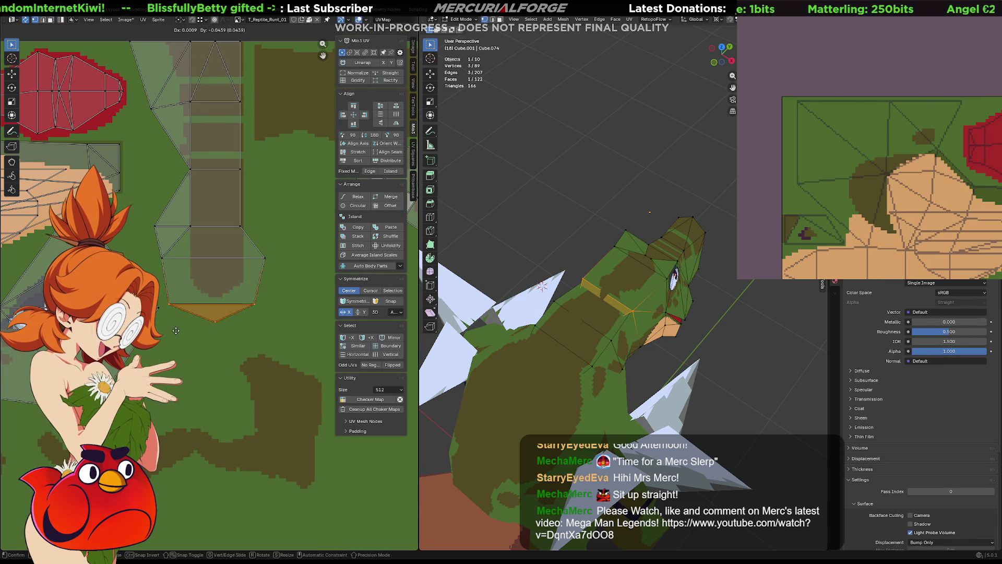
{"action": "key", "text": "Escape"}
{"action": "key", "text": "g"}
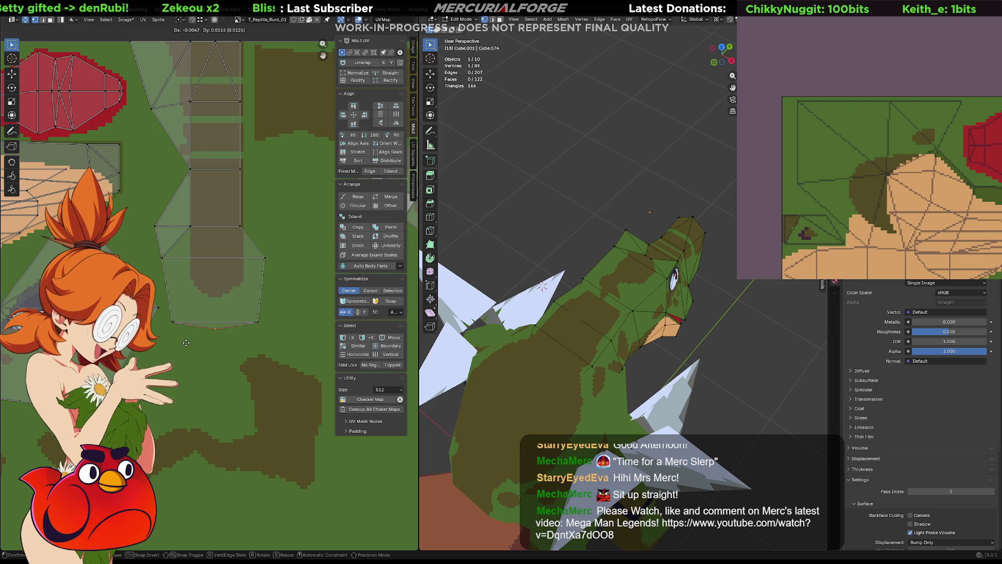
{"action": "left_click", "coordinate": [186, 345]}
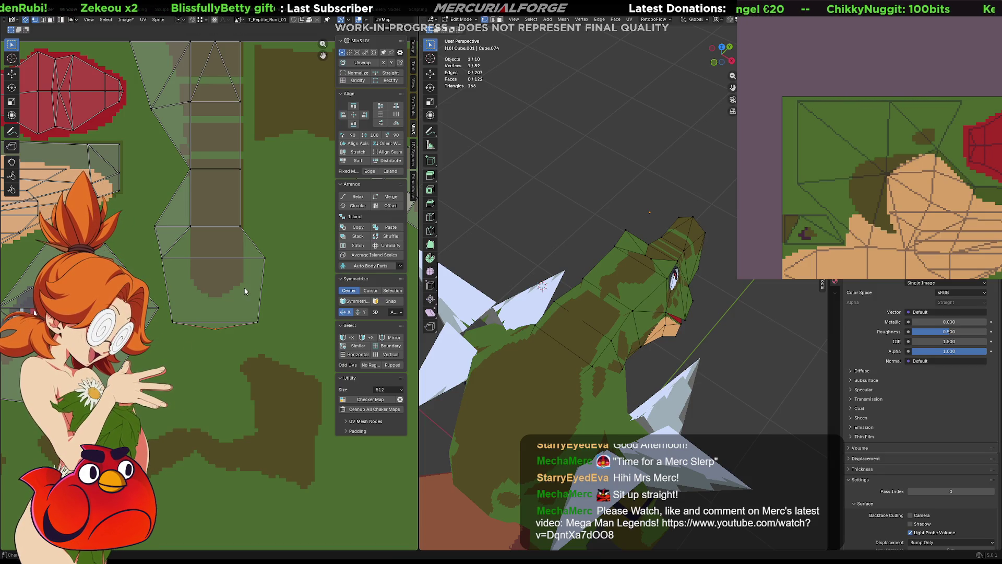
- Shift the island's right-hand vertex column left onto the brown stripe
{"action": "middle_click_drag", "start_coordinate": [261, 181], "coordinate": [257, 256]}
{"action": "left_click_drag", "start_coordinate": [251, 312], "coordinate": [237, 71]}
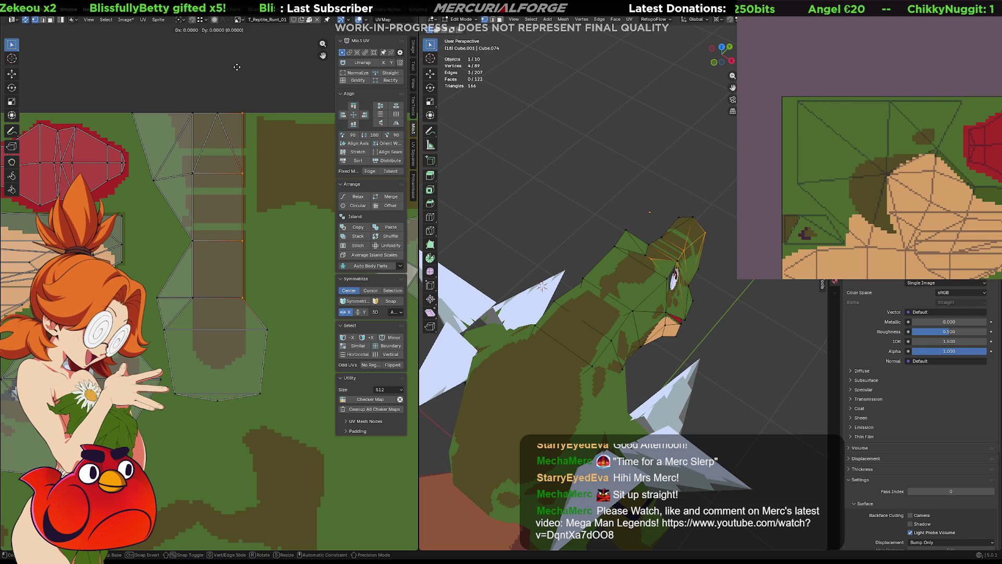
{"action": "key", "text": "g"}
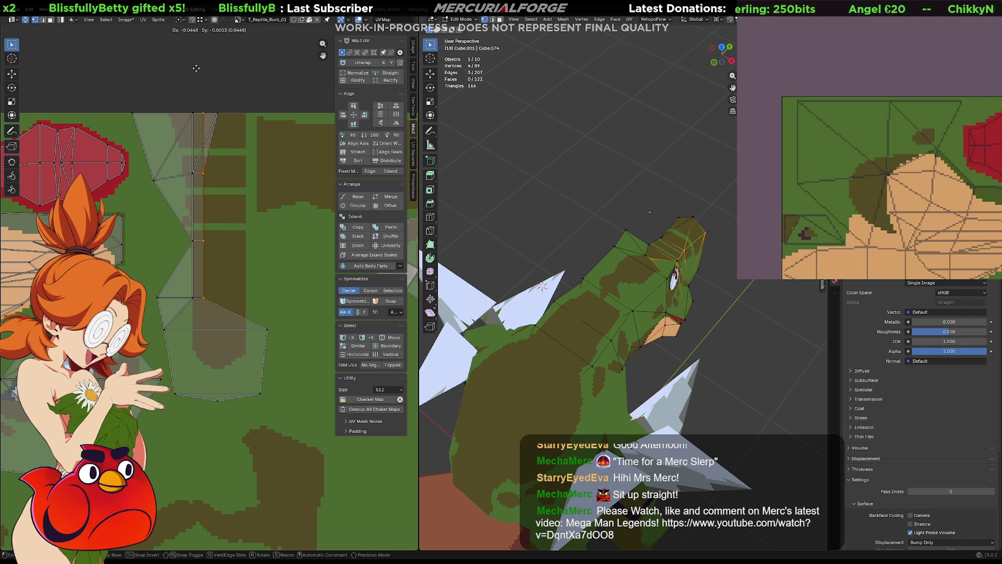
{"action": "left_click", "coordinate": [239, 86]}
- Shift the island's top vertices left to follow the stripe, then view the head from the front
{"action": "mouse_move", "coordinate": [266, 92]}
{"action": "left_mouse_down"}
{"action": "mouse_move", "coordinate": [220, 320]}
{"action": "mouse_move", "coordinate": [212, 306]}
{"action": "left_mouse_up"}
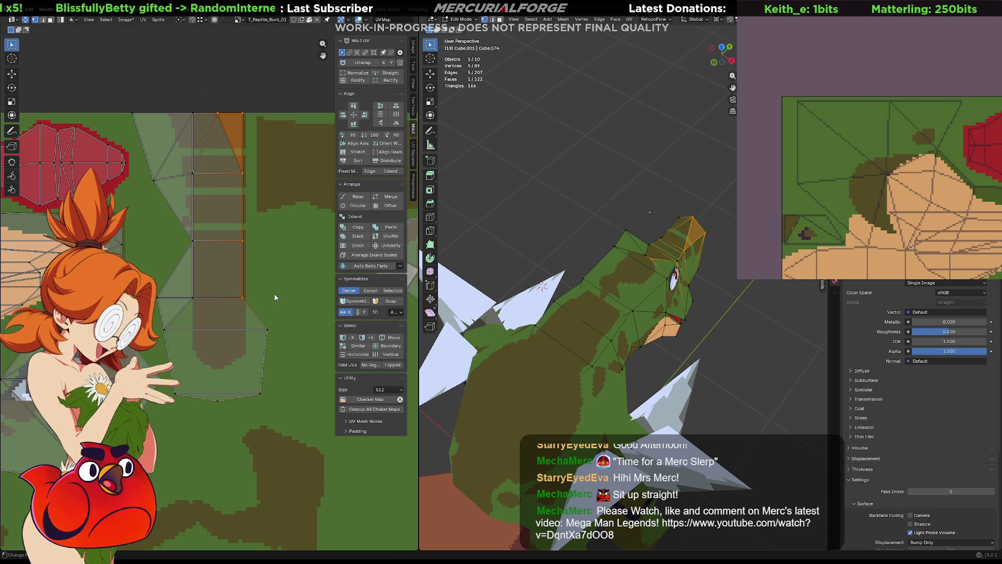
{"action": "key", "text": "ctrl+z"}
{"action": "key", "text": "g"}
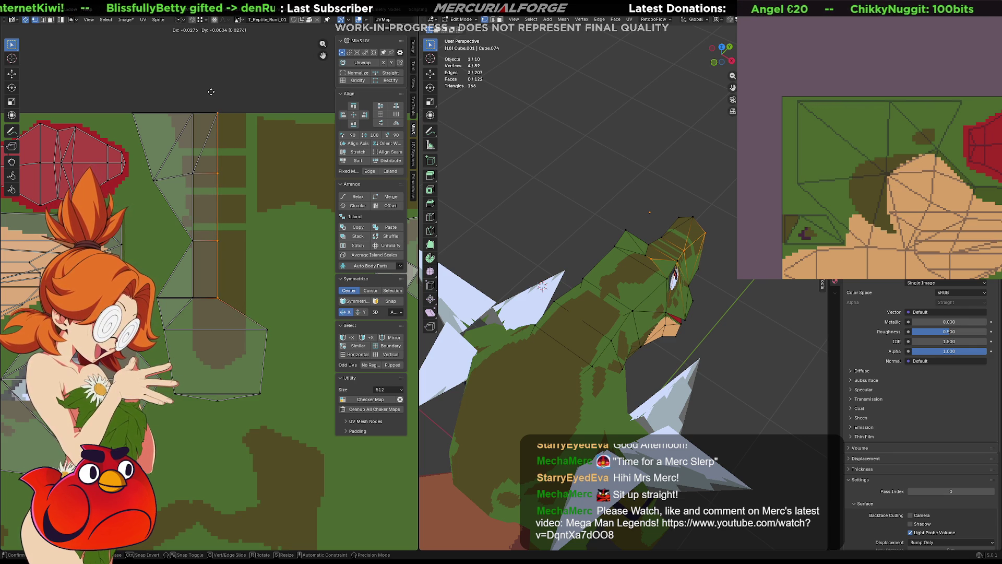
{"action": "left_click", "coordinate": [210, 91]}
{"action": "mouse_move", "coordinate": [442, 172]}
{"action": "middle_mouse_down"}
{"action": "mouse_move", "coordinate": [460, 220]}
{"action": "mouse_move", "coordinate": [439, 217]}
{"action": "mouse_move", "coordinate": [532, 249]}
{"action": "middle_mouse_up"}
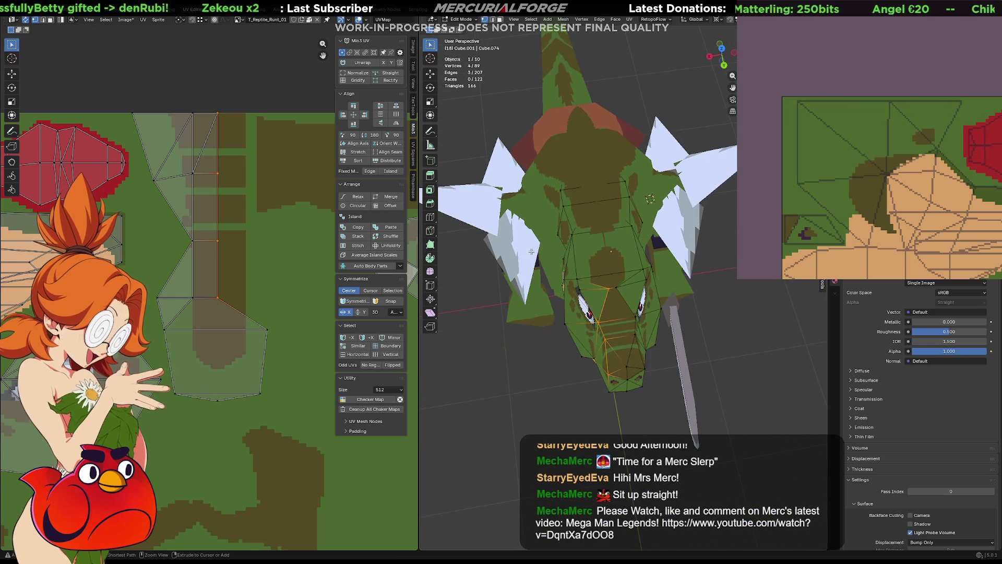
- Undo the last column move and paint brown marks beside the eye on the texture
{"action": "key", "text": "ctrl+z"}
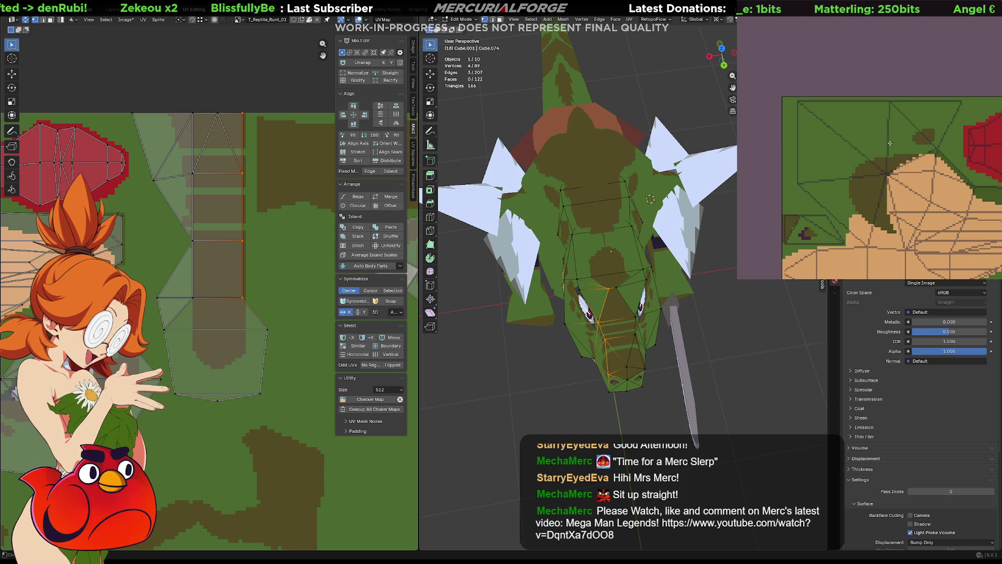
{"action": "mouse_move", "coordinate": [951, 145]}
{"action": "middle_mouse_down"}
{"action": "mouse_move", "coordinate": [920, 150]}
{"action": "mouse_move", "coordinate": [900, 137]}
{"action": "middle_mouse_up"}
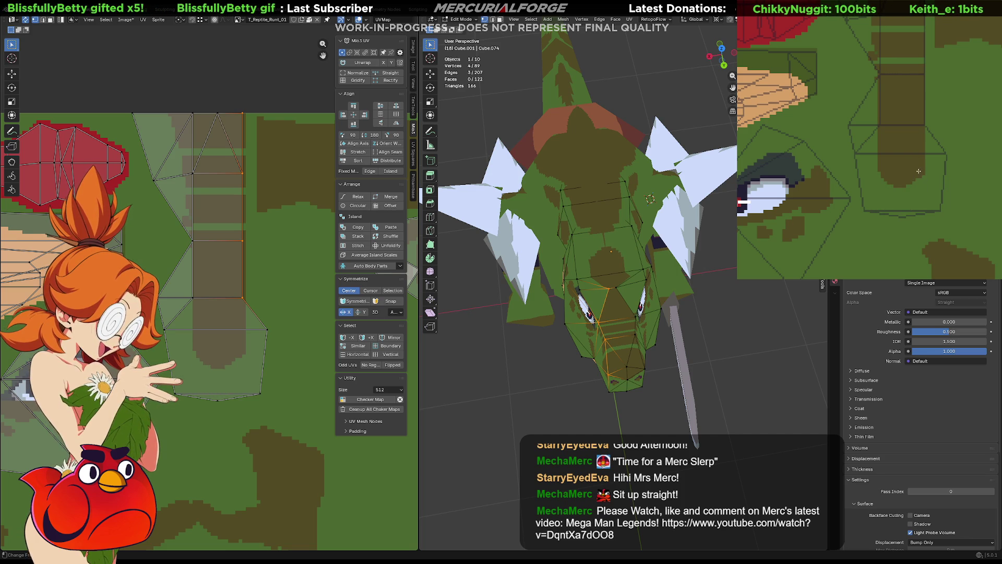
{"action": "left_click_drag", "start_coordinate": [881, 206], "coordinate": [913, 200]}
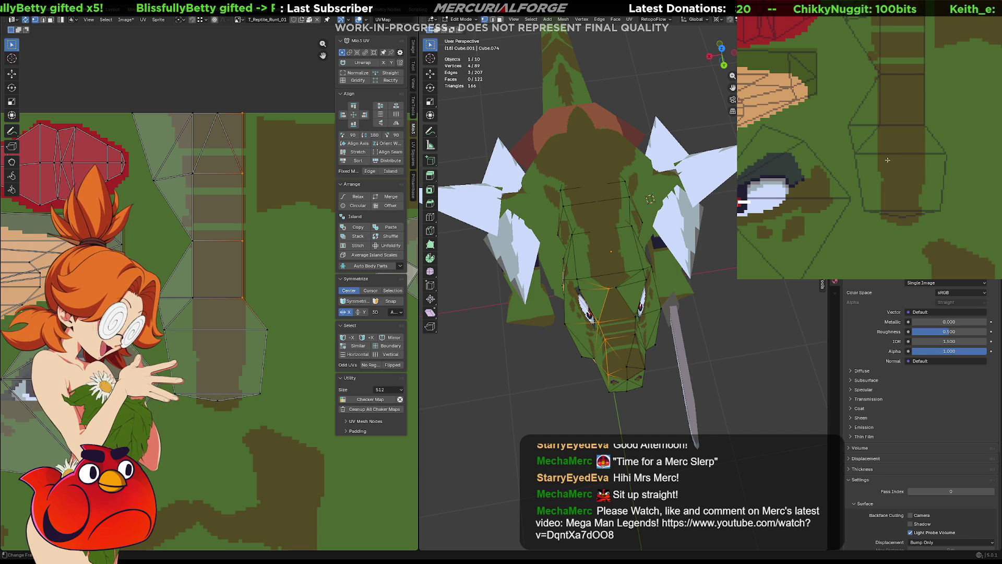
{"action": "left_click_drag", "start_coordinate": [869, 170], "coordinate": [872, 166]}
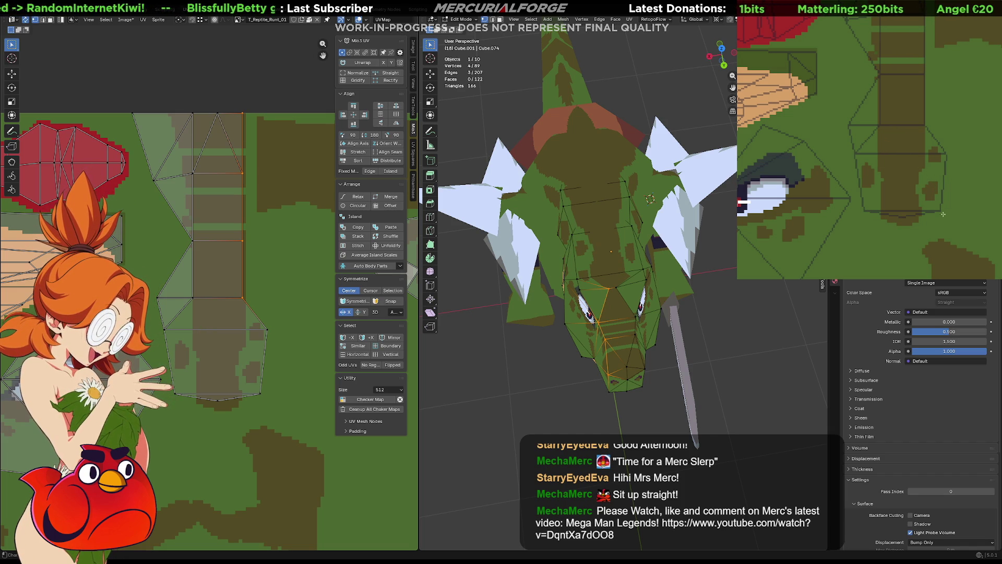
- From a top-down view, shift the snout island's bottom face UVs horizontally to a new texture spot
{"action": "middle_click_drag", "start_coordinate": [611, 236], "coordinate": [604, 305]}
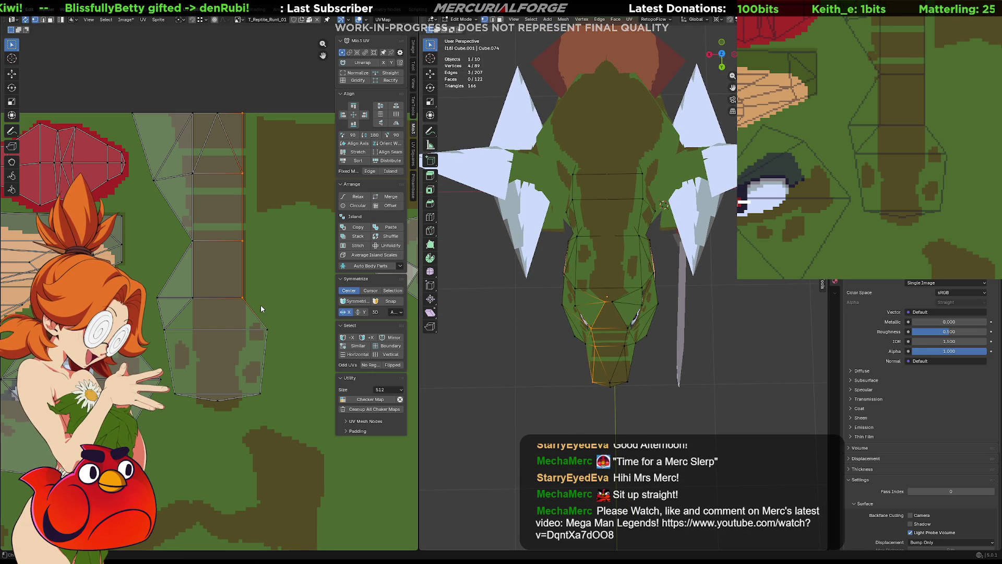
{"action": "left_click_drag", "start_coordinate": [284, 314], "coordinate": [167, 407]}
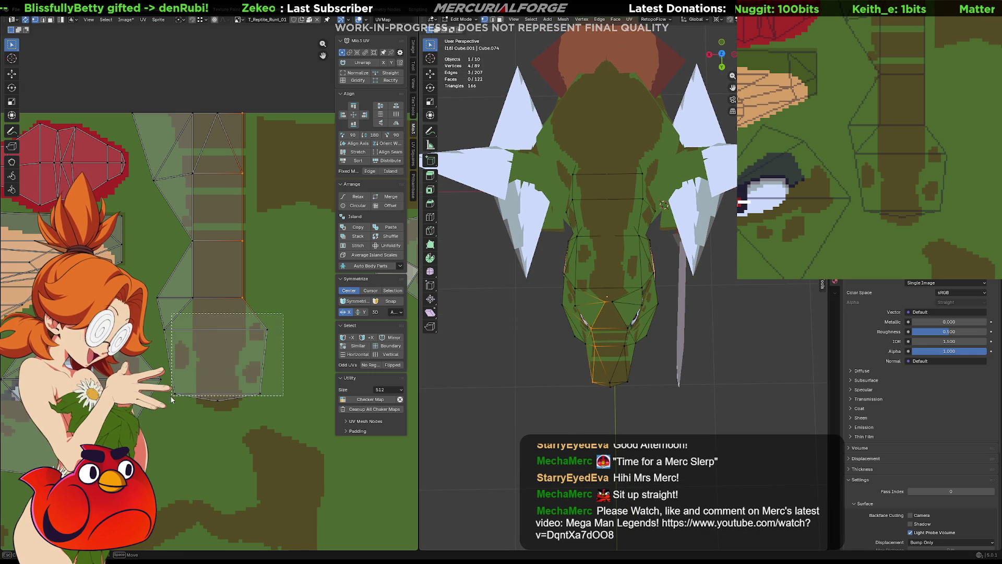
{"action": "left_click", "coordinate": [167, 330], "text": "shift"}
{"action": "key", "text": "g"}
{"action": "key", "text": "x"}
{"action": "key", "text": "y"}
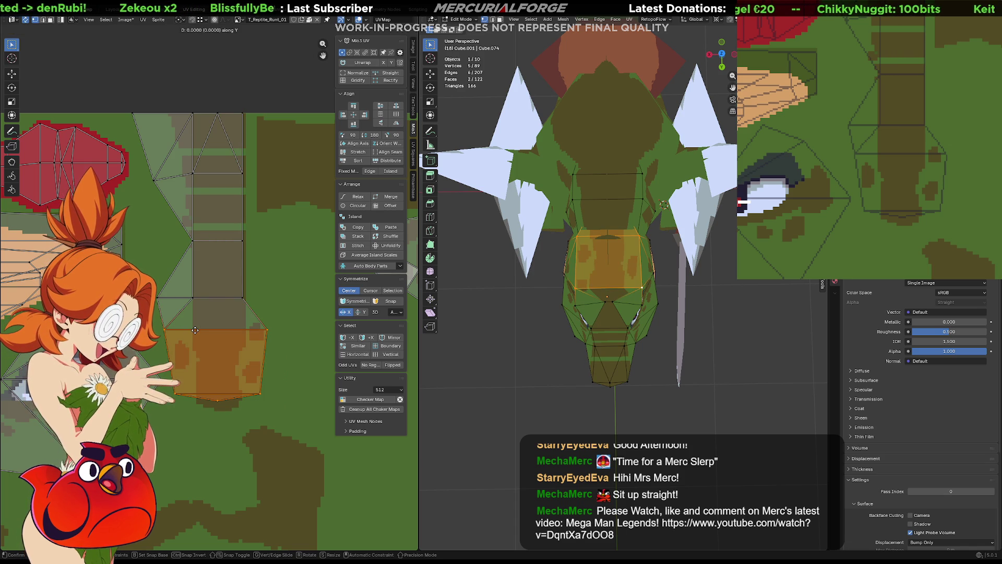
{"action": "key", "text": "x"}
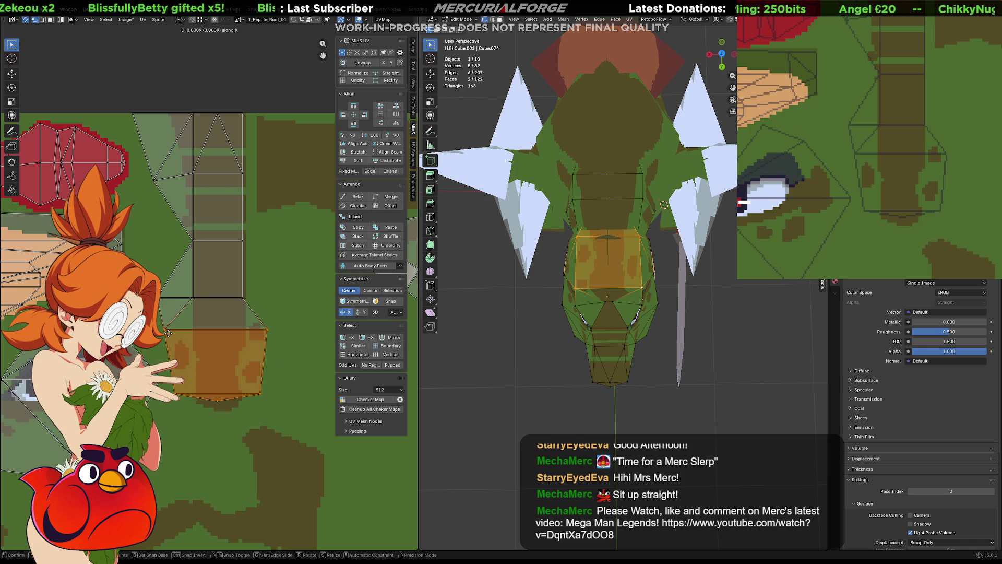
{"action": "left_click", "coordinate": [168, 333]}
{"action": "left_click", "coordinate": [715, 312]}
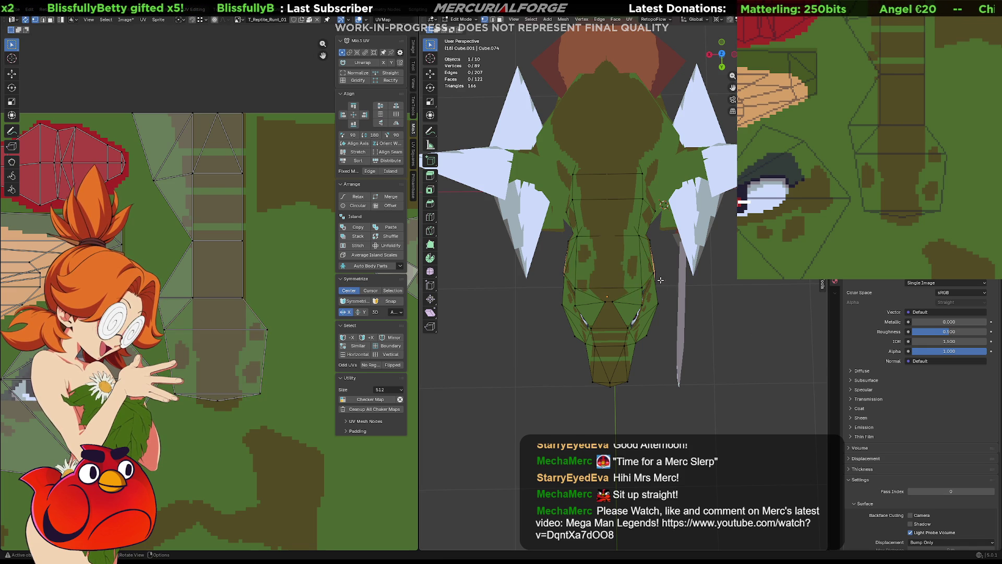
{"action": "scroll", "coordinate": [555, 218], "scroll_direction": "up", "scroll_amount": 2}
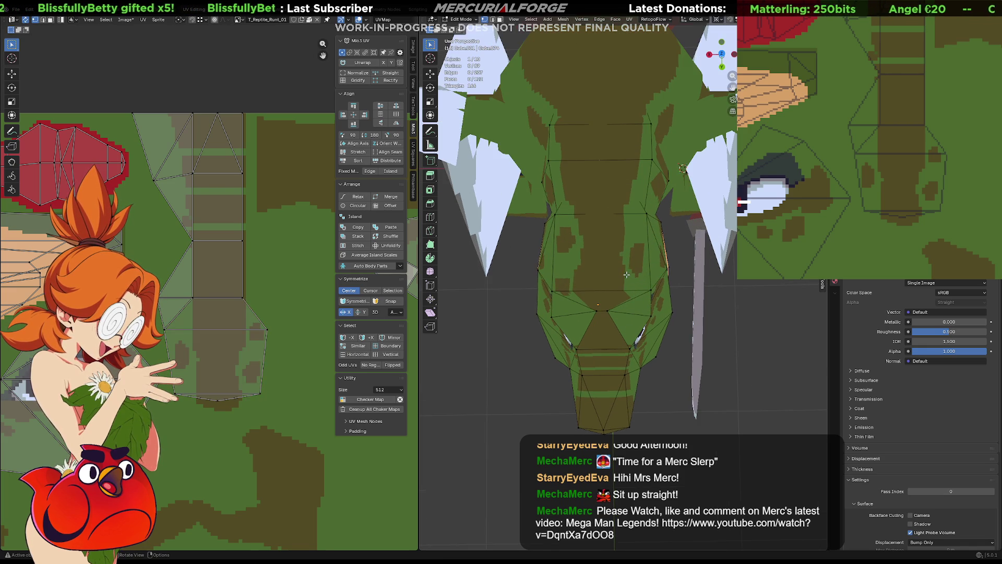
- Split a quad on top of the head into two triangles
{"action": "left_click", "coordinate": [600, 258]}
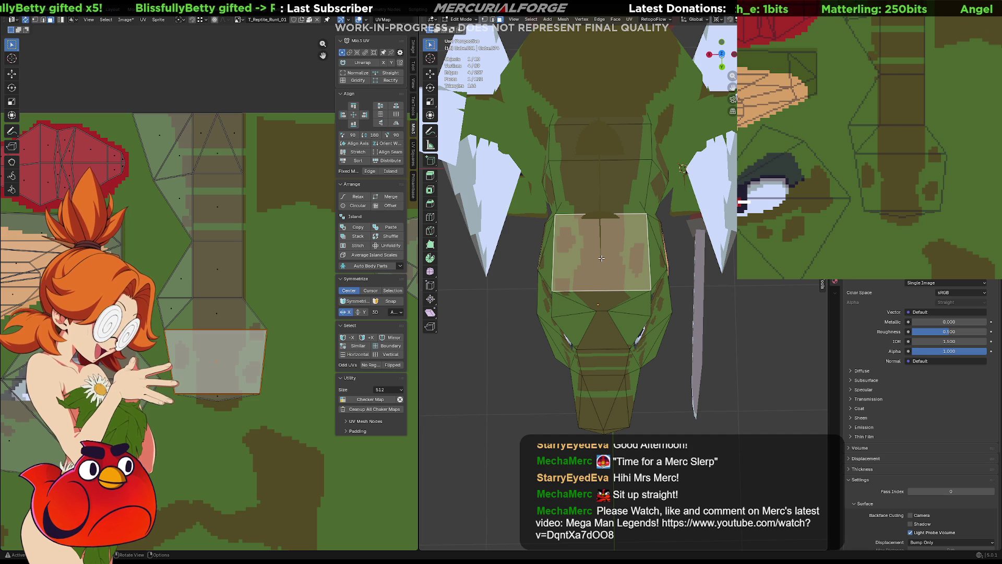
{"action": "key", "text": "ctrl+t"}
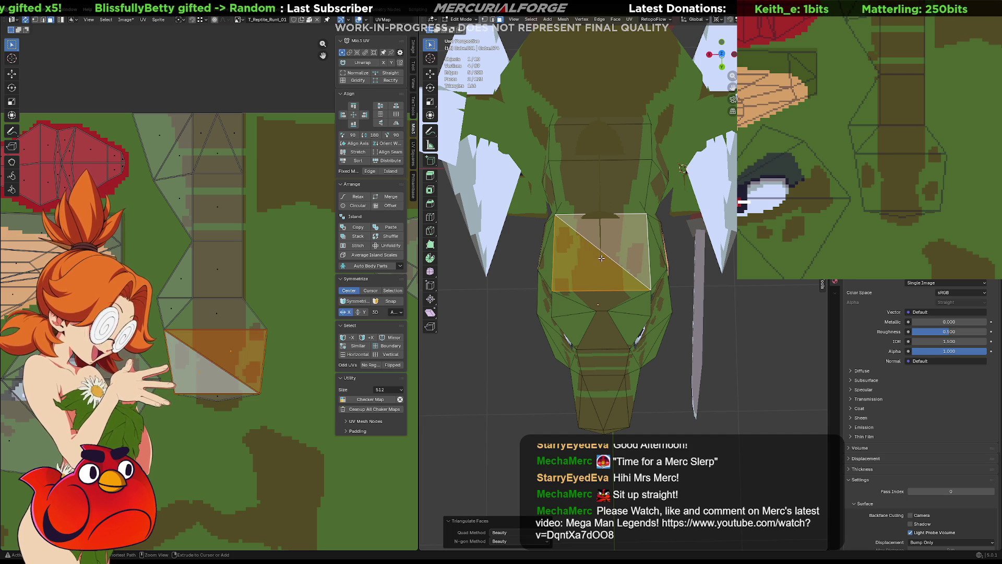
{"action": "left_click", "coordinate": [607, 295]}
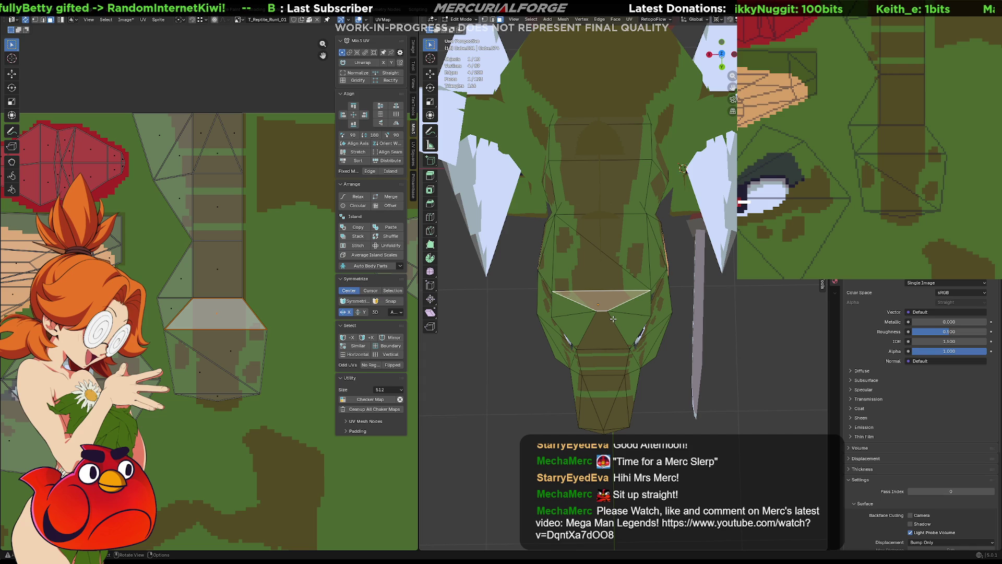
{"action": "scroll", "coordinate": [606, 313], "scroll_direction": "up", "scroll_amount": 3}
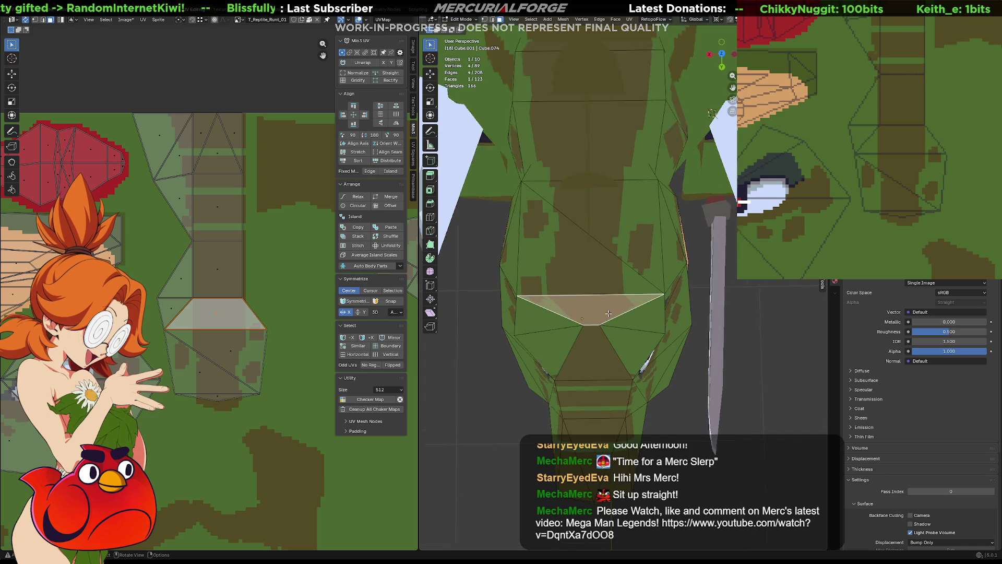
{"action": "key", "text": "alt+a"}
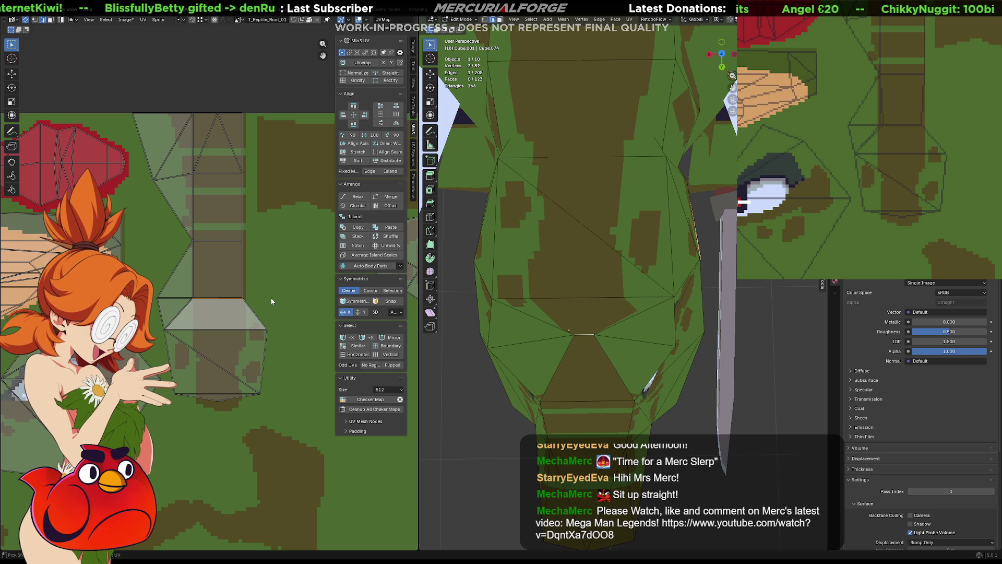
- Rescale the whole snout UV island so its top edge is flat
{"action": "key", "text": "l"}
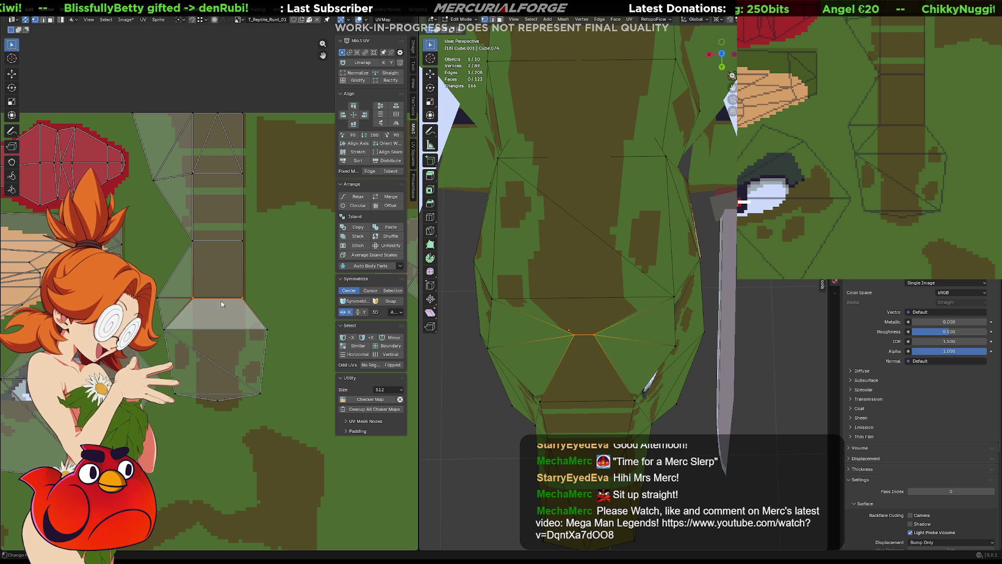
{"action": "key", "text": "s"}
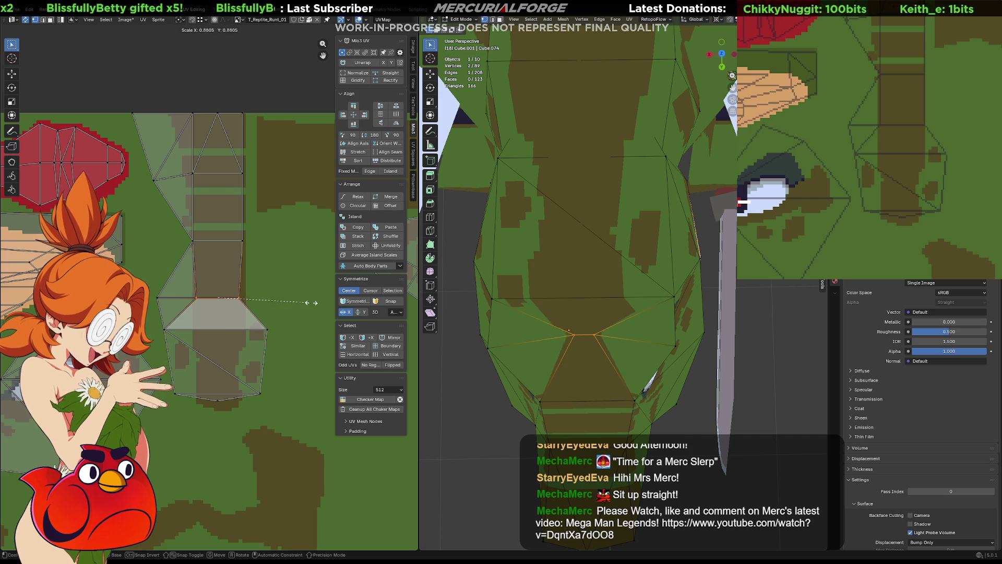
{"action": "key", "text": "Return"}
{"action": "mouse_move", "coordinate": [454, 312]}
{"action": "middle_mouse_down"}
{"action": "mouse_move", "coordinate": [625, 254]}
{"action": "mouse_move", "coordinate": [649, 307]}
{"action": "mouse_move", "coordinate": [629, 341]}
{"action": "mouse_move", "coordinate": [649, 330]}
{"action": "middle_mouse_up"}
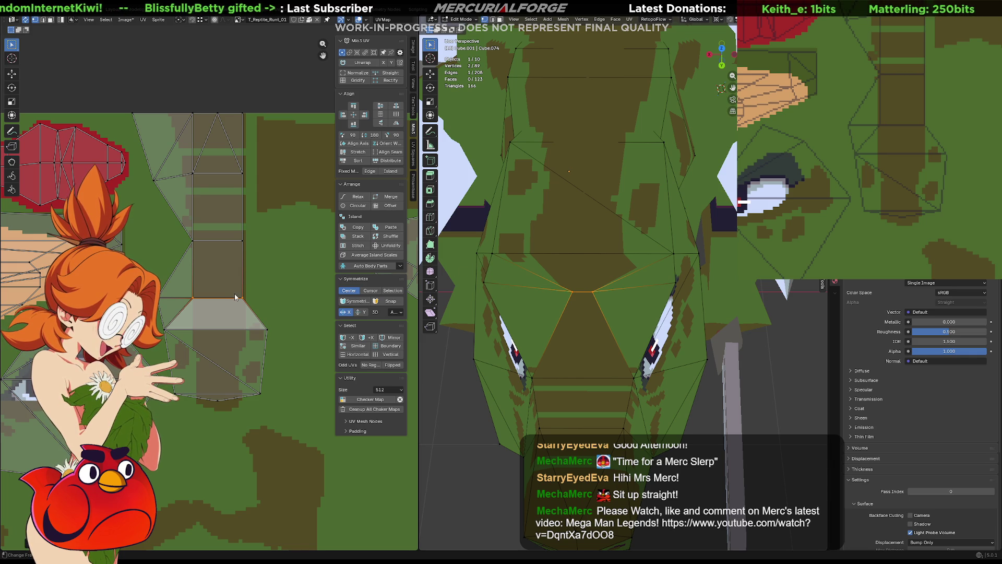
- Facing the snout, select the nose rectangle's bottom edge and begin moving it
{"action": "left_click", "coordinate": [213, 271]}
{"action": "left_click", "coordinate": [263, 288]}
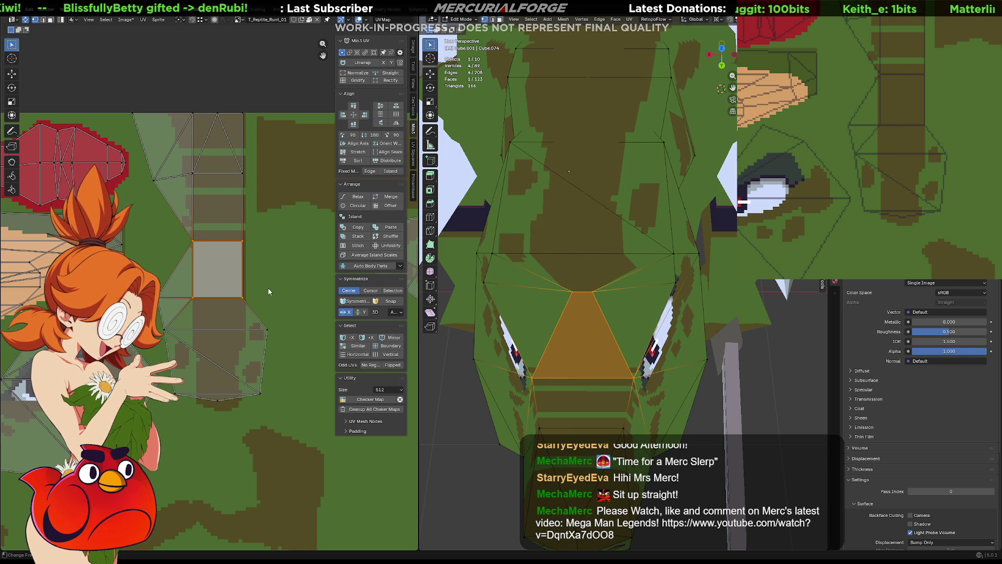
{"action": "left_click", "coordinate": [192, 296]}
{"action": "key", "text": "g"}
{"action": "key", "text": "Escape"}
{"action": "left_click", "coordinate": [239, 298]}
{"action": "left_click", "coordinate": [228, 299]}
{"action": "key", "text": "g"}
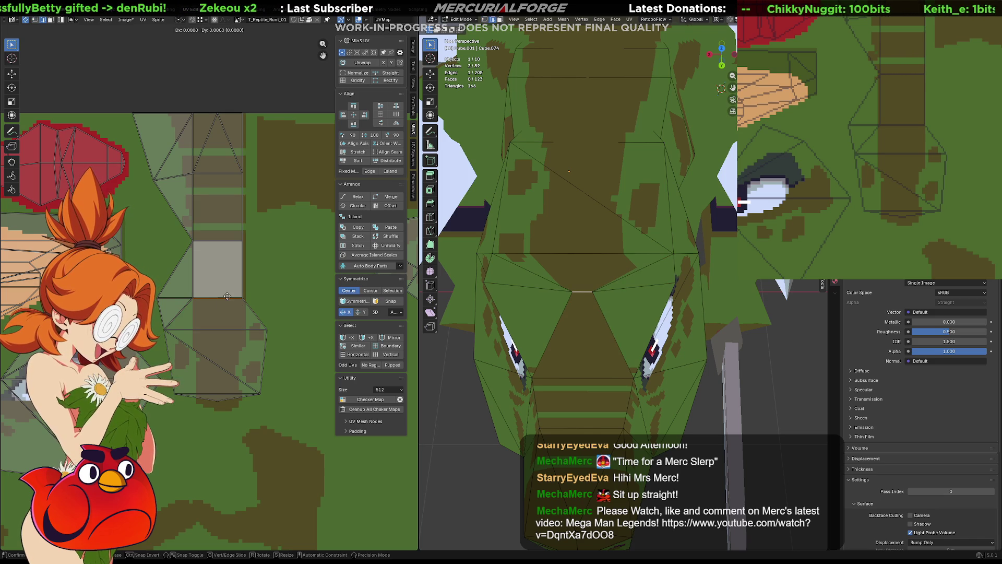
- Collapse the nose rectangle's bottom edge to a single point and position it
{"action": "key", "text": "g"}
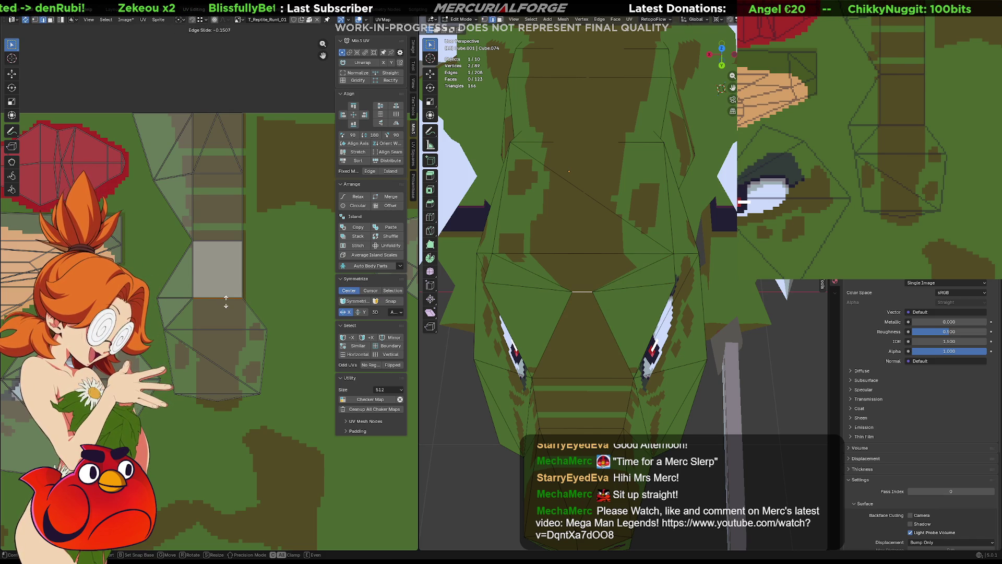
{"action": "left_click", "coordinate": [228, 296]}
{"action": "key", "text": "s"}
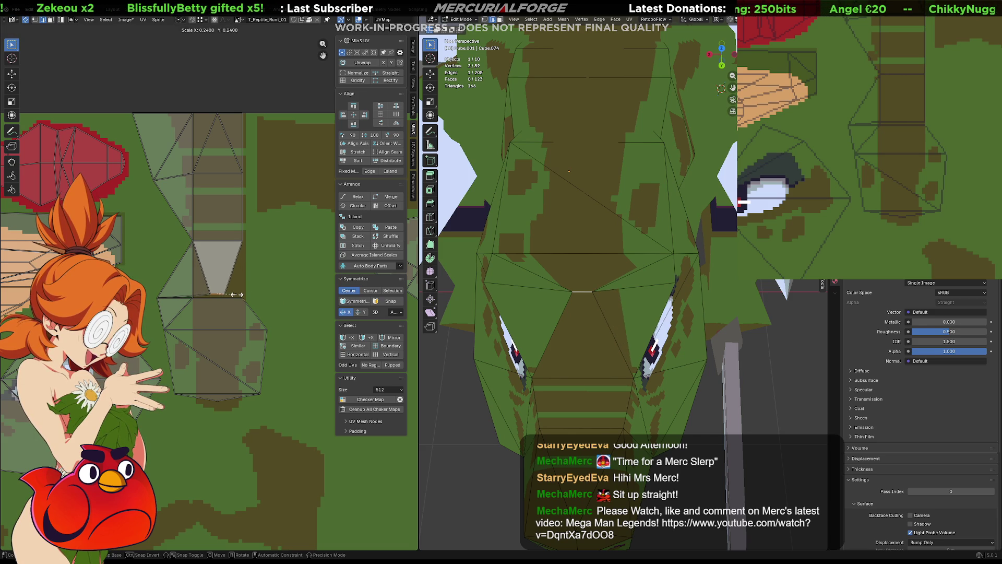
{"action": "key", "text": "0"}
{"action": "key", "text": "Return"}
{"action": "key", "text": "g"}
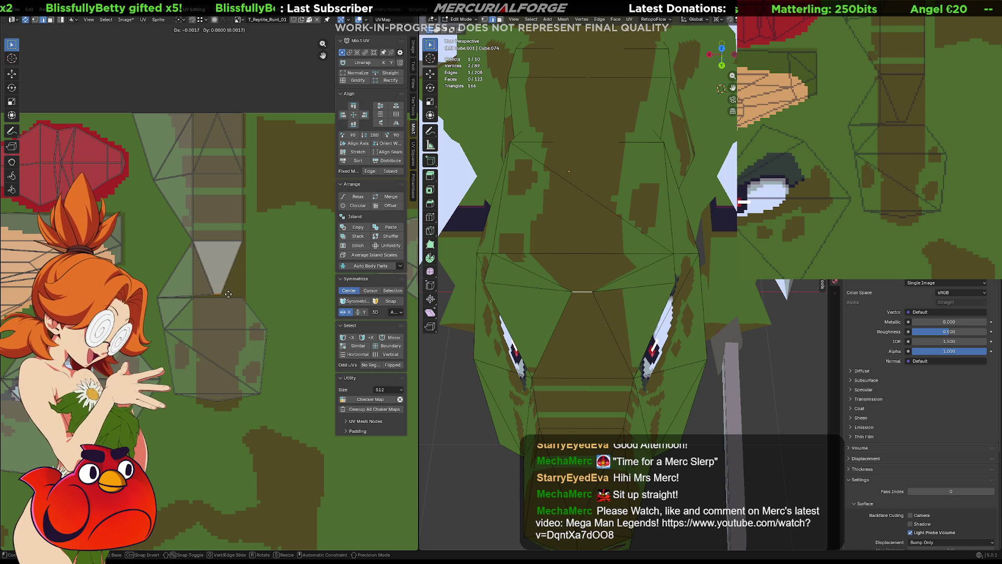
{"action": "left_click", "coordinate": [208, 295]}
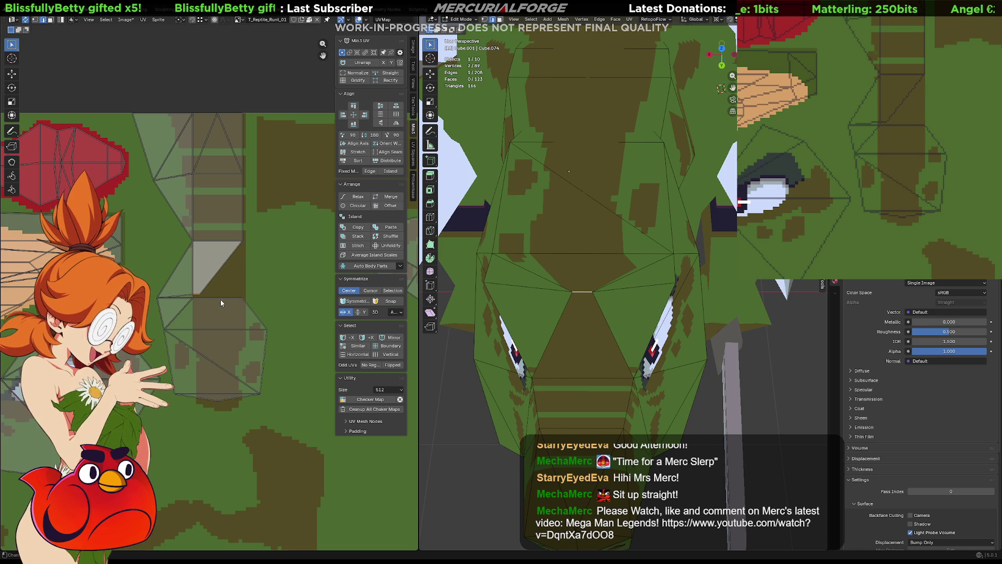
- Rescale the selected snout UVs and nudge them horizontally
{"action": "key", "text": "s"}
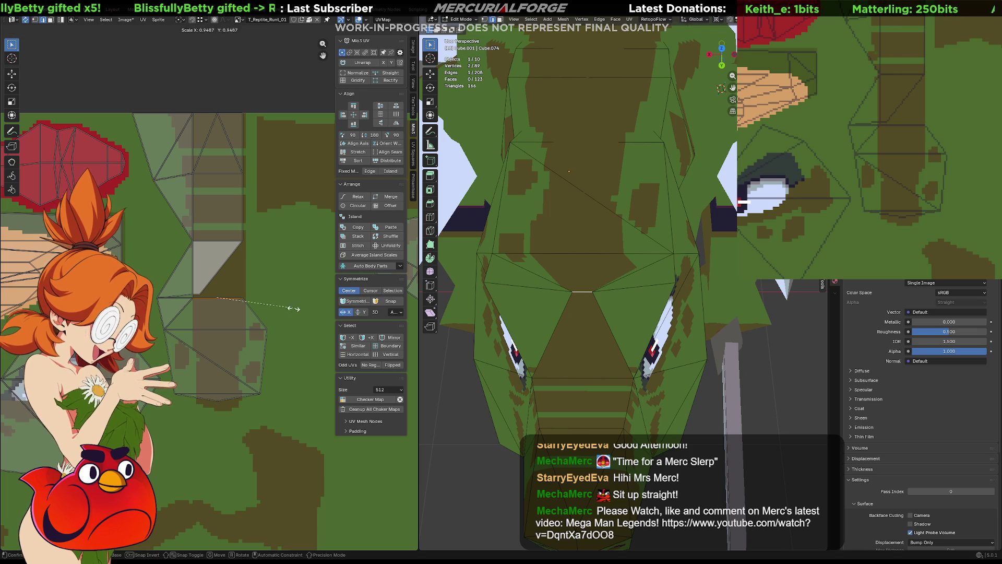
{"action": "left_click", "coordinate": [227, 301]}
{"action": "key", "text": "g"}
{"action": "key", "text": "x"}
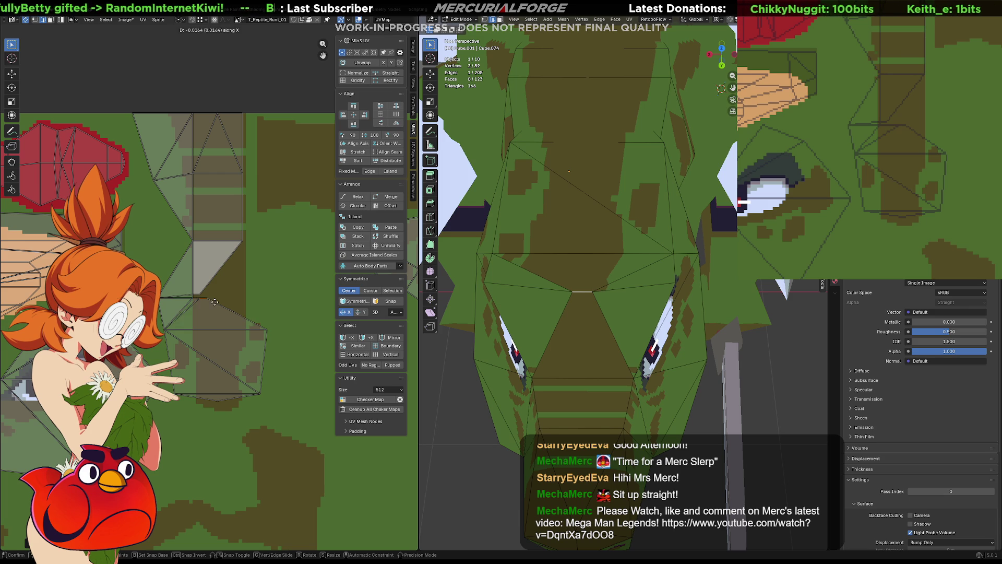
{"action": "left_click", "coordinate": [207, 303]}
- Reposition a single head UV vertex on the texture
{"action": "key", "text": "a"}
{"action": "left_click_drag", "start_coordinate": [251, 343], "coordinate": [251, 342]}
{"action": "key", "text": "g"}
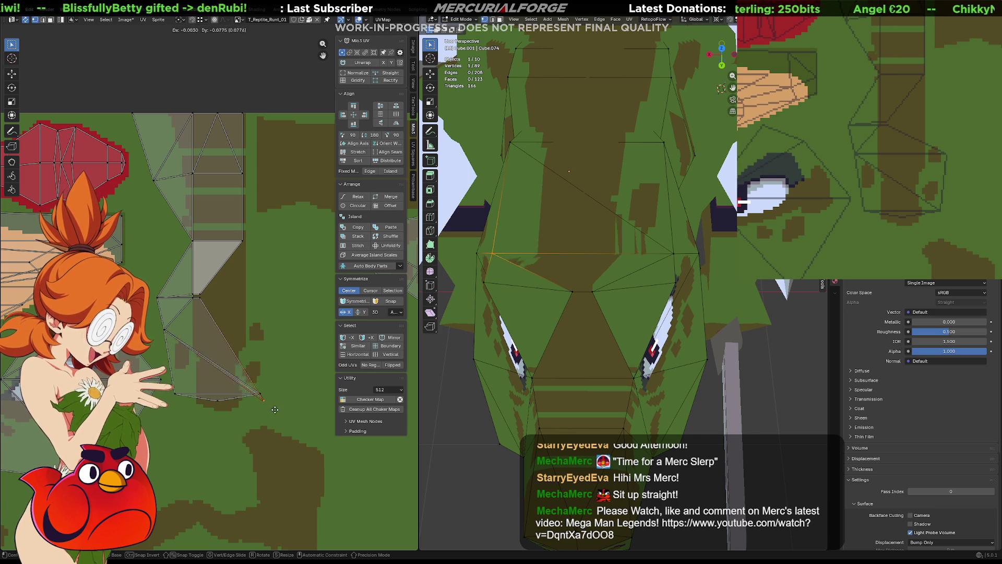
{"action": "left_click", "coordinate": [268, 329]}
- Move another group of head island vertices up-left, then view the head from the side
{"action": "left_click", "coordinate": [266, 309]}
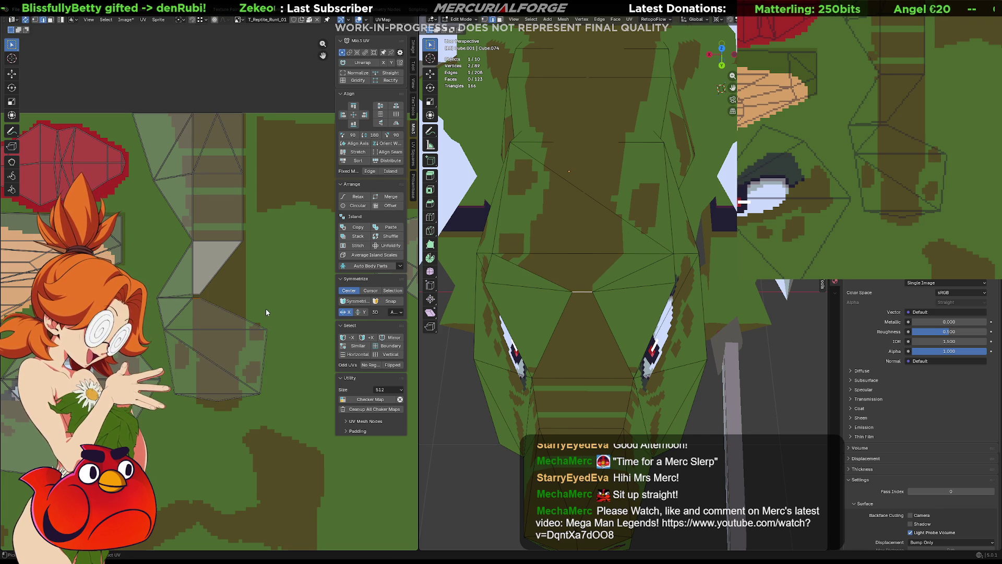
{"action": "left_click", "coordinate": [255, 304]}
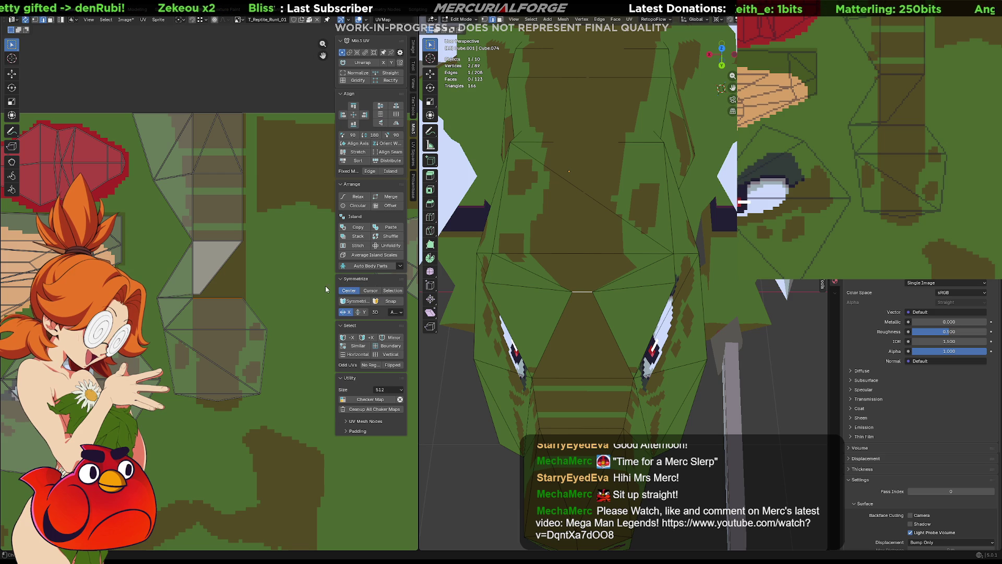
{"action": "left_click", "coordinate": [246, 318]}
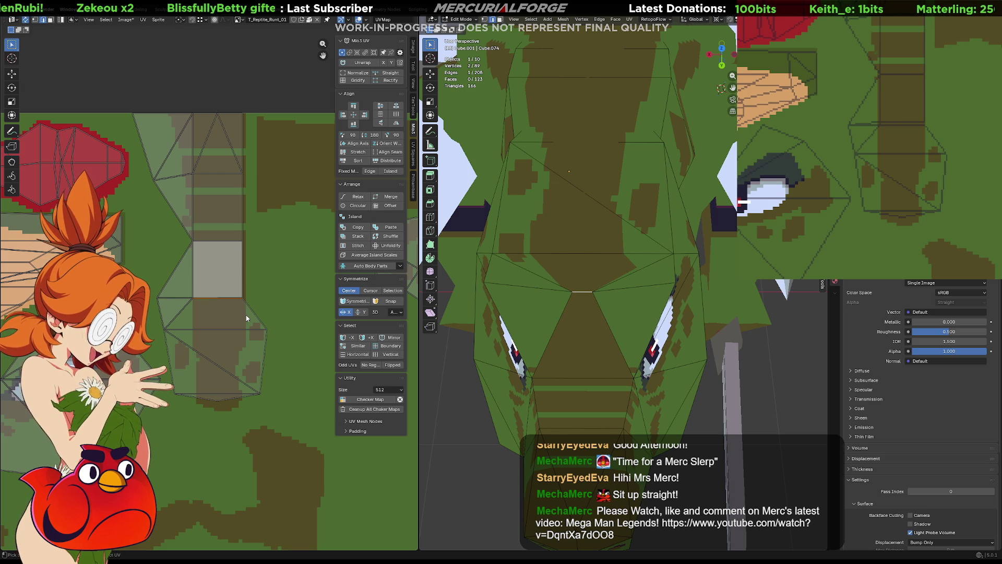
{"action": "key", "text": "l"}
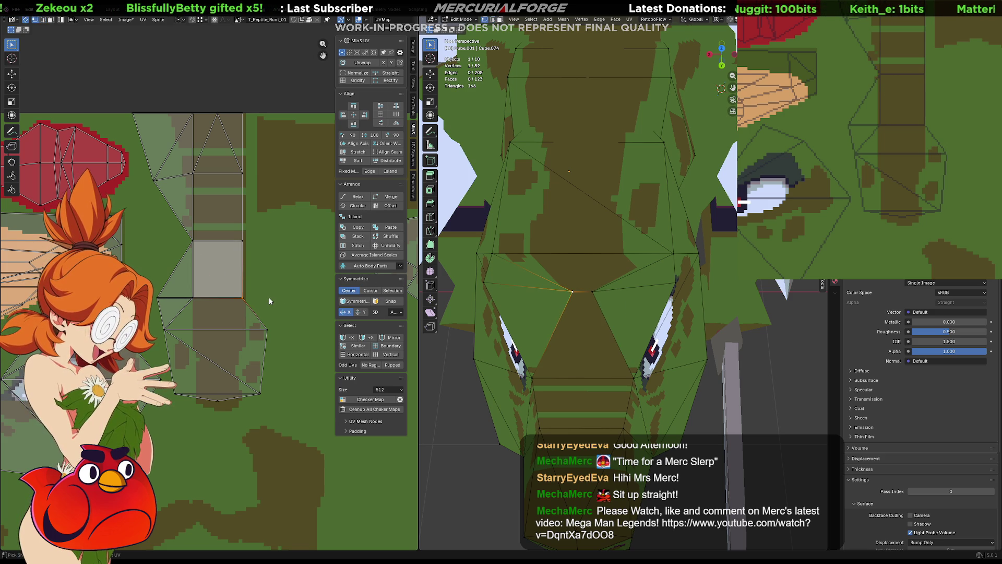
{"action": "left_click_drag", "start_coordinate": [269, 297], "coordinate": [251, 295]}
{"action": "key", "text": "g"}
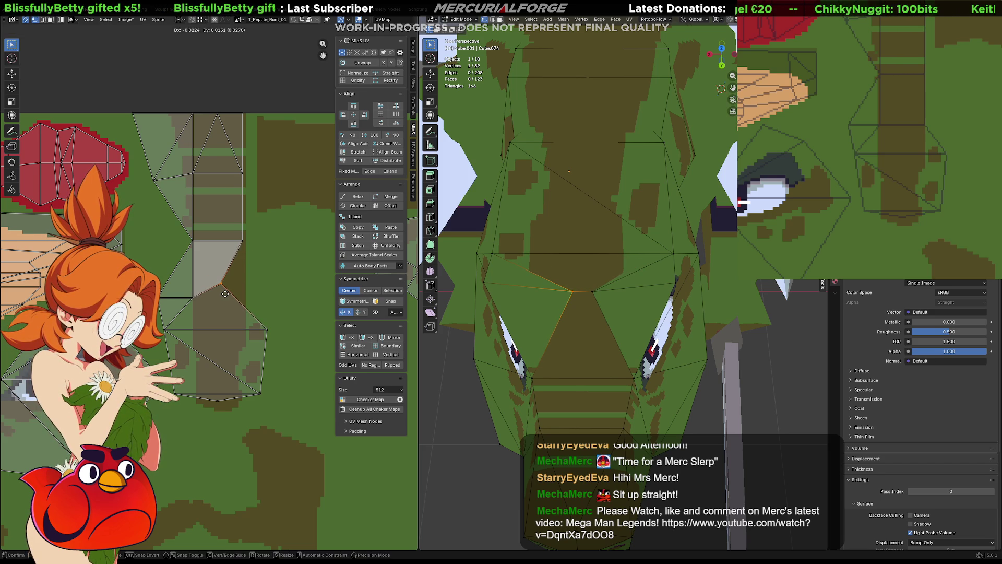
{"action": "left_click", "coordinate": [223, 308]}
{"action": "mouse_move", "coordinate": [595, 258]}
{"action": "middle_mouse_down"}
{"action": "mouse_move", "coordinate": [544, 269]}
{"action": "mouse_move", "coordinate": [718, 119]}
{"action": "mouse_move", "coordinate": [634, 256]}
{"action": "mouse_move", "coordinate": [619, 173]}
{"action": "mouse_move", "coordinate": [542, 237]}
{"action": "mouse_move", "coordinate": [618, 249]}
{"action": "mouse_move", "coordinate": [630, 279]}
{"action": "mouse_move", "coordinate": [723, 297]}
{"action": "mouse_move", "coordinate": [693, 318]}
{"action": "middle_mouse_up"}
{"action": "scroll", "coordinate": [617, 249], "scroll_direction": "down", "scroll_amount": 5}
- Return to object mode and undo a stray green paint stroke on the texture
{"action": "key", "text": "Tab"}
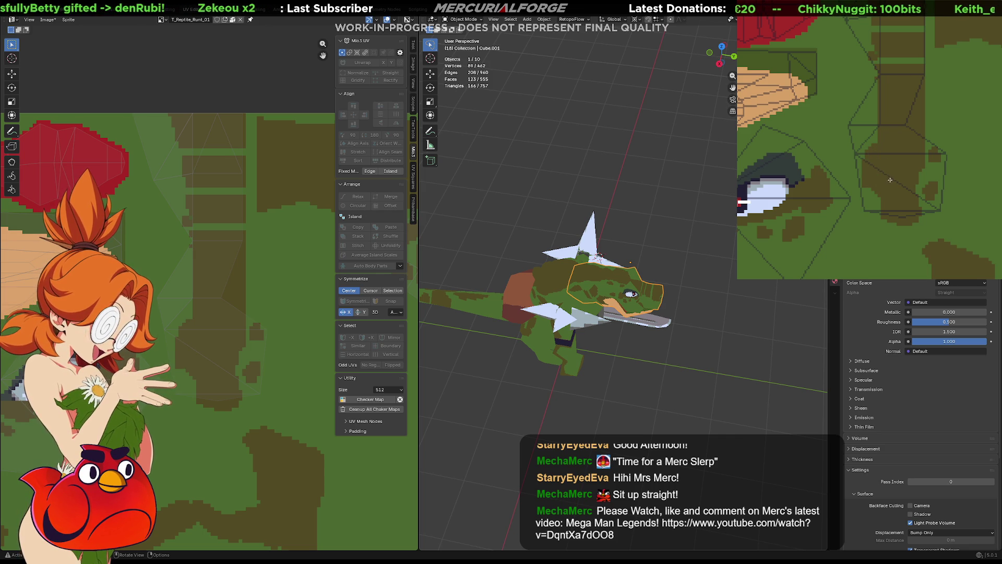
{"action": "left_click_drag", "start_coordinate": [890, 180], "coordinate": [885, 167]}
{"action": "key", "text": "ctrl+z"}
{"action": "key", "text": "ctrl+shift+z"}
{"action": "key", "text": "ctrl+z"}
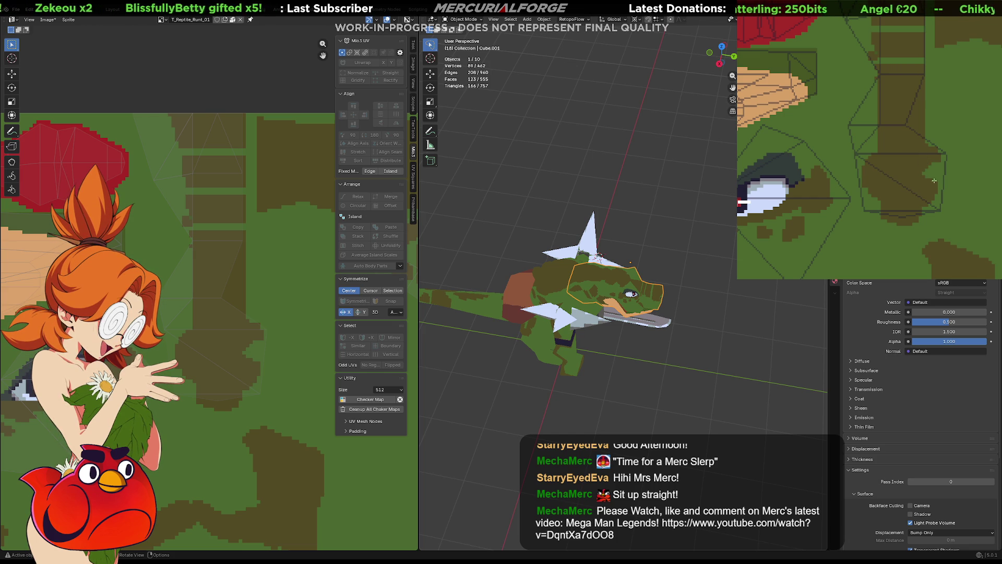
- Orbit the whole textured reptile and pan the texture, then re-enter head mesh editing
{"action": "middle_click_drag", "start_coordinate": [496, 305], "coordinate": [628, 302]}
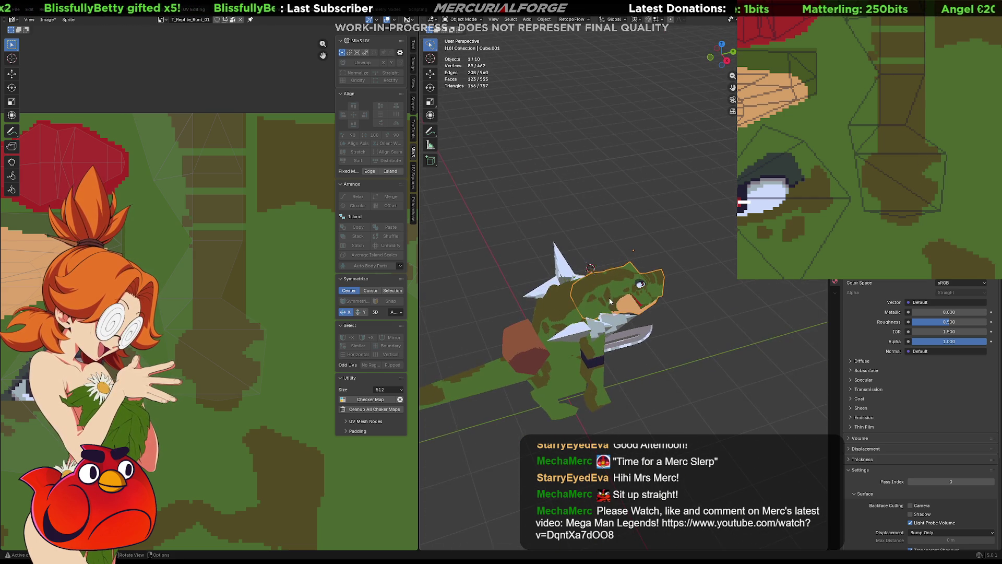
{"action": "middle_click_drag", "start_coordinate": [629, 300], "coordinate": [585, 282]}
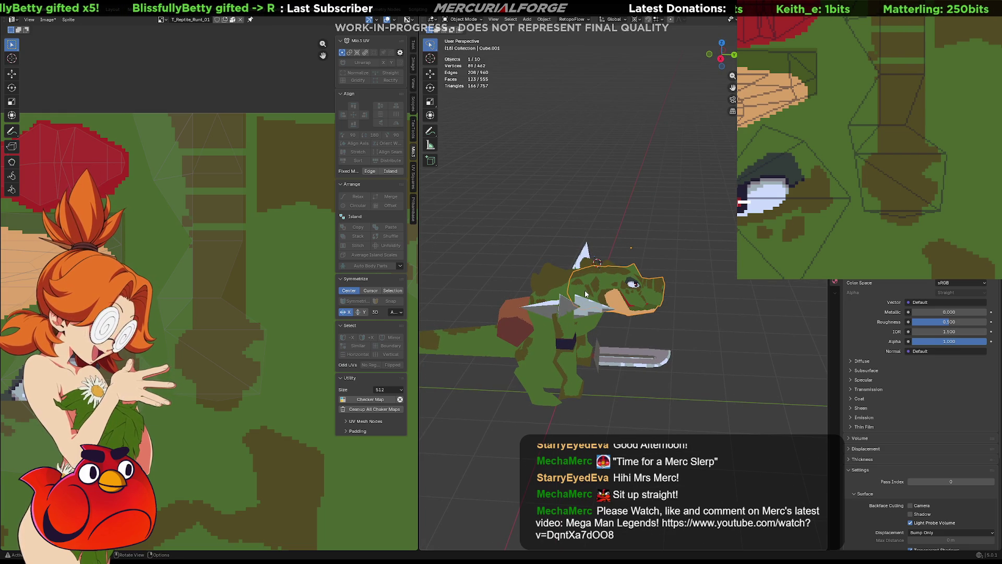
{"action": "middle_click_drag", "start_coordinate": [851, 167], "coordinate": [897, 208]}
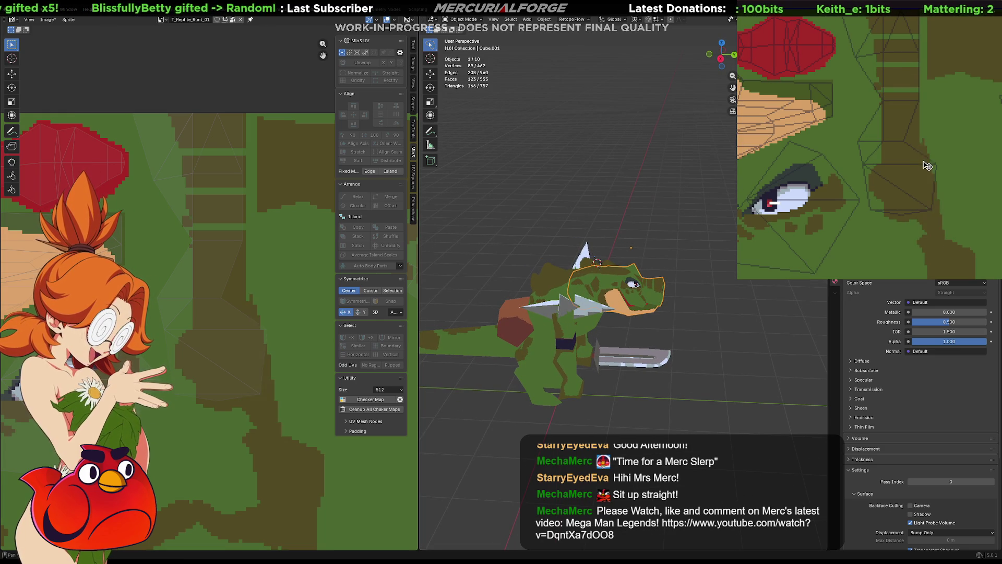
{"action": "mouse_move", "coordinate": [947, 219]}
{"action": "middle_mouse_down"}
{"action": "mouse_move", "coordinate": [924, 105]}
{"action": "mouse_move", "coordinate": [901, 155]}
{"action": "middle_mouse_up"}
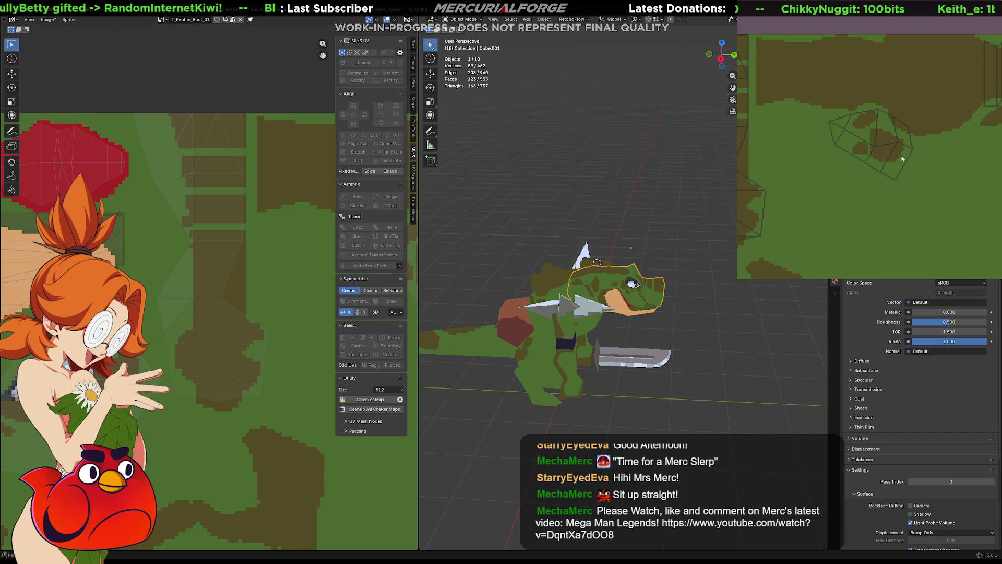
{"action": "key", "text": "Tab"}
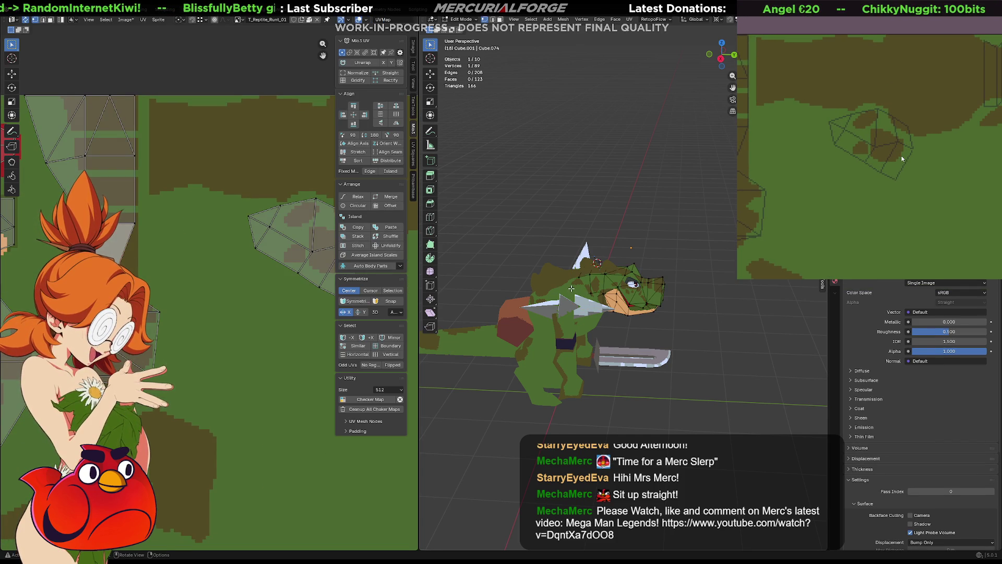
- Isolate the reptile's body object in local view and edit its mesh
{"action": "key", "text": "Tab"}
{"action": "left_click", "coordinate": [553, 289], "text": "shift"}
{"action": "key", "text": "KP_Divide"}
{"action": "key", "text": "KP_Divide"}
{"action": "key", "text": "KP_Divide"}
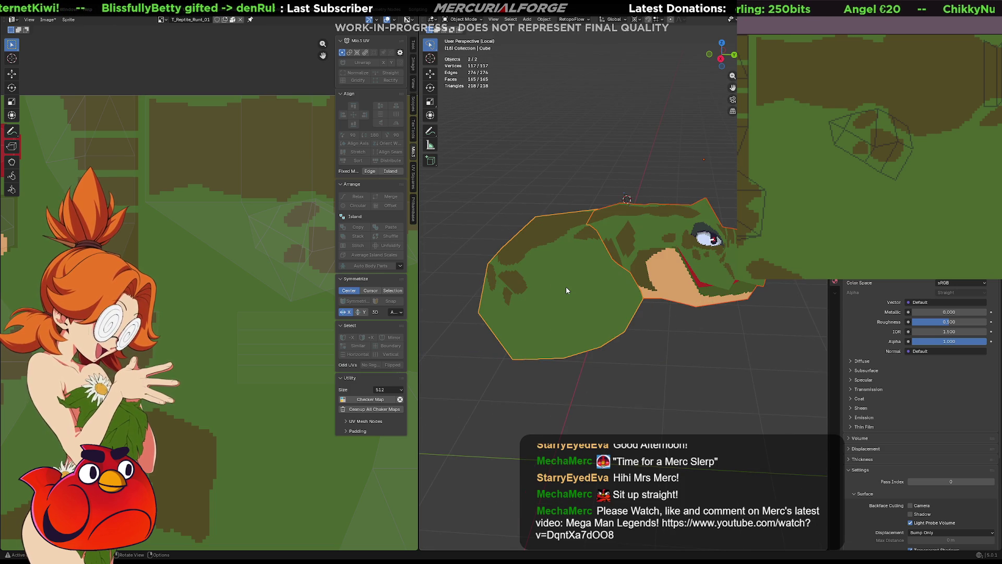
{"action": "middle_click_drag", "start_coordinate": [566, 287], "coordinate": [564, 281]}
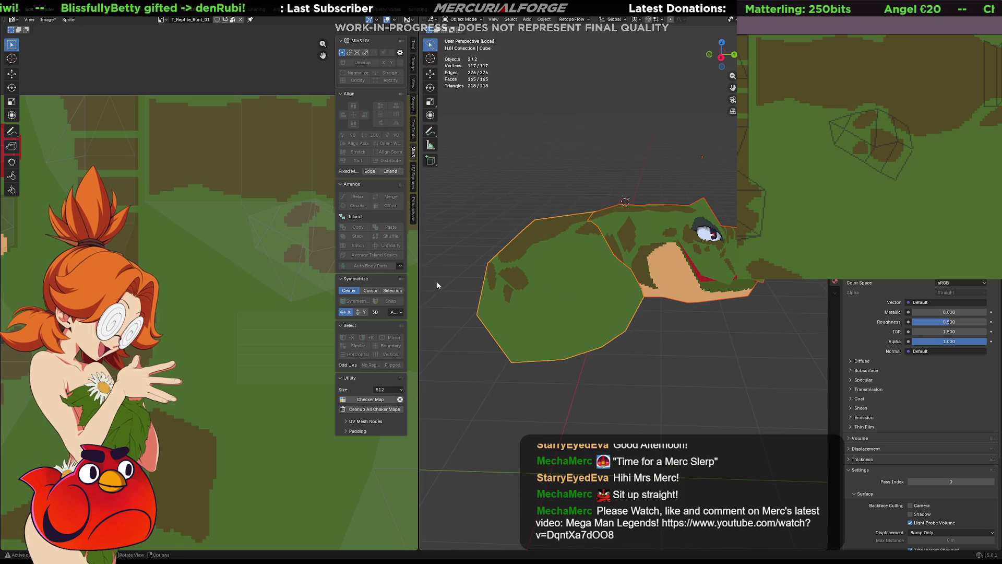
{"action": "key", "text": "Tab"}
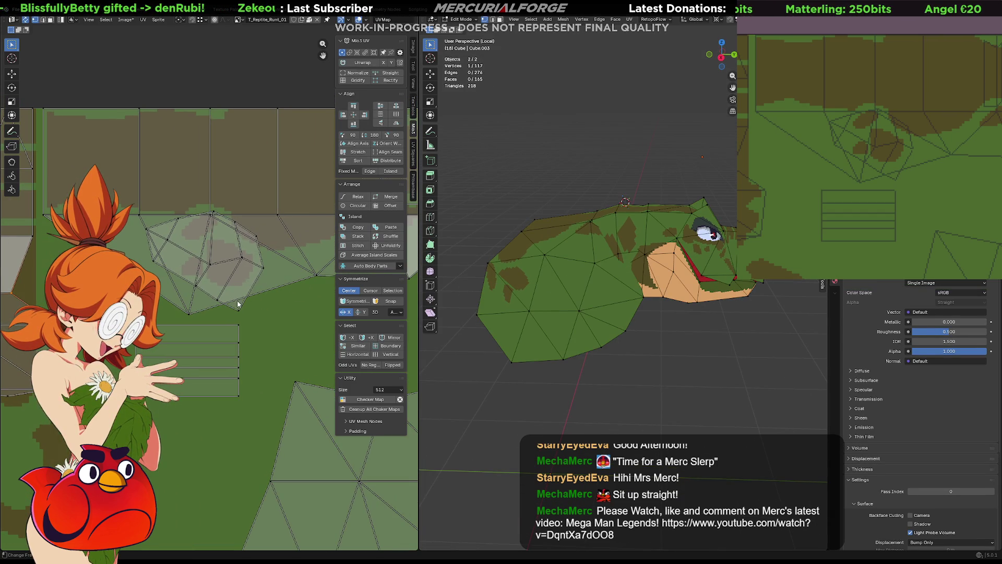
- Move the striped rectangular UV island up to the top-left, clear of the texture
{"action": "left_click", "coordinate": [232, 348]}
{"action": "key", "text": "g"}
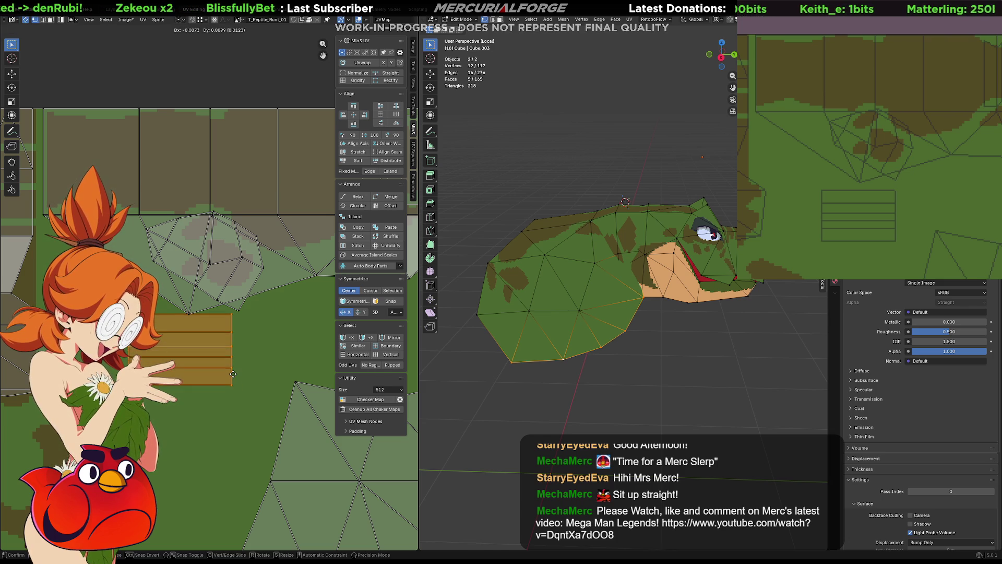
{"action": "left_click", "coordinate": [211, 365]}
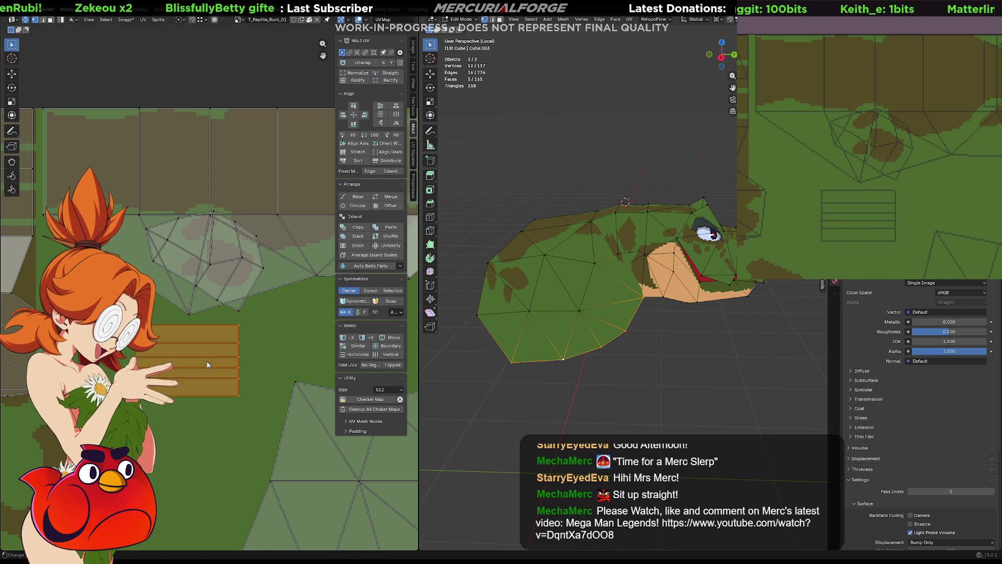
{"action": "key", "text": "g"}
{"action": "left_click", "coordinate": [121, 63]}
{"action": "left_click", "coordinate": [235, 257]}
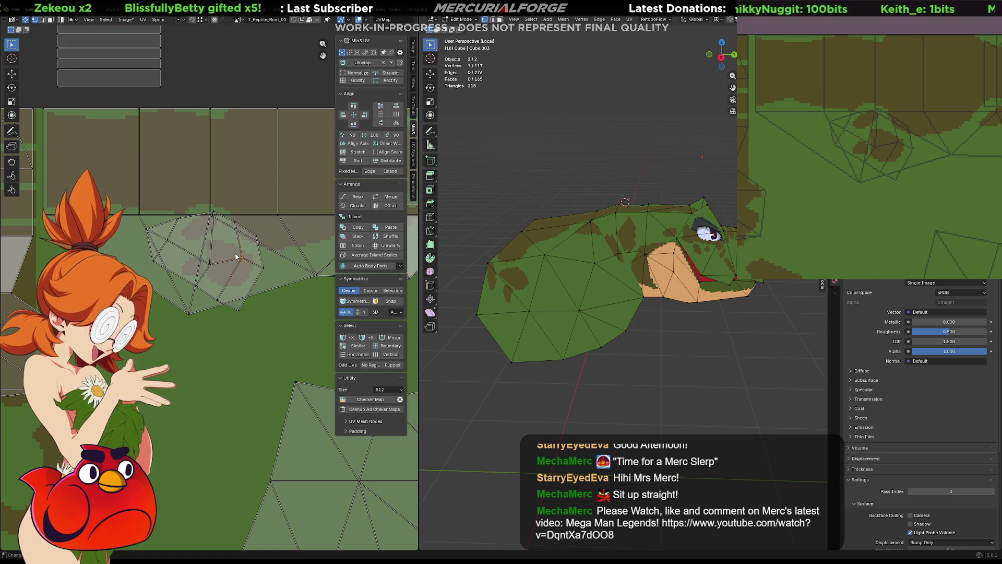
- Move the body's polygonal UV island down and rotate it about 151 degrees
{"action": "key", "text": "ctrl+l"}
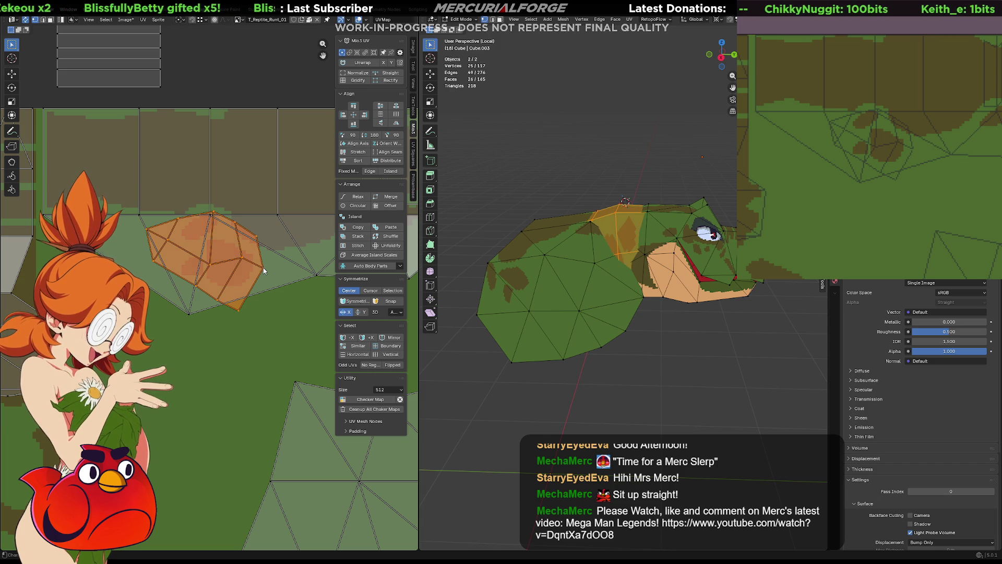
{"action": "key", "text": "g"}
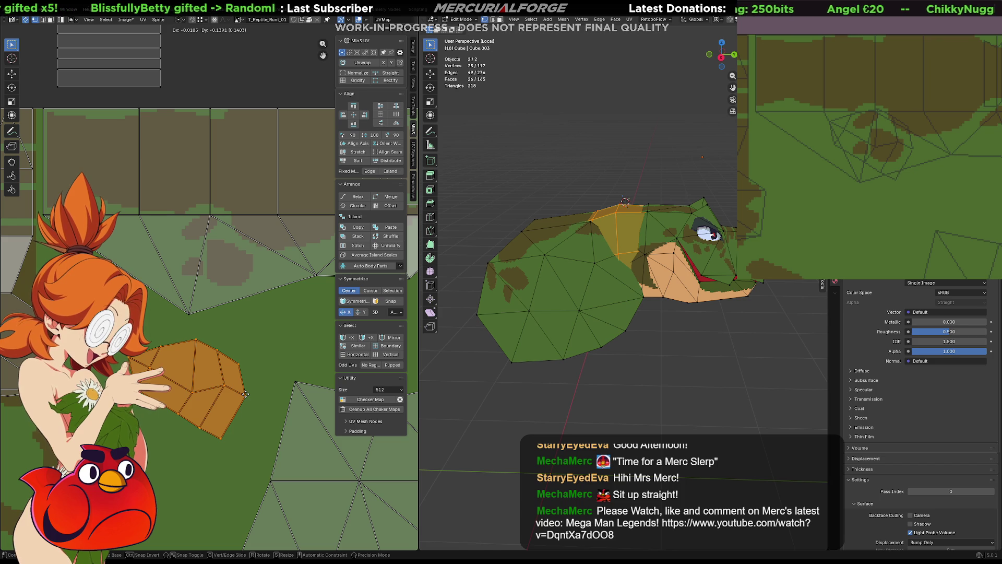
{"action": "scroll", "coordinate": [245, 393], "scroll_direction": "up", "scroll_amount": 1}
{"action": "left_click", "coordinate": [338, 484]}
{"action": "key", "text": "r"}
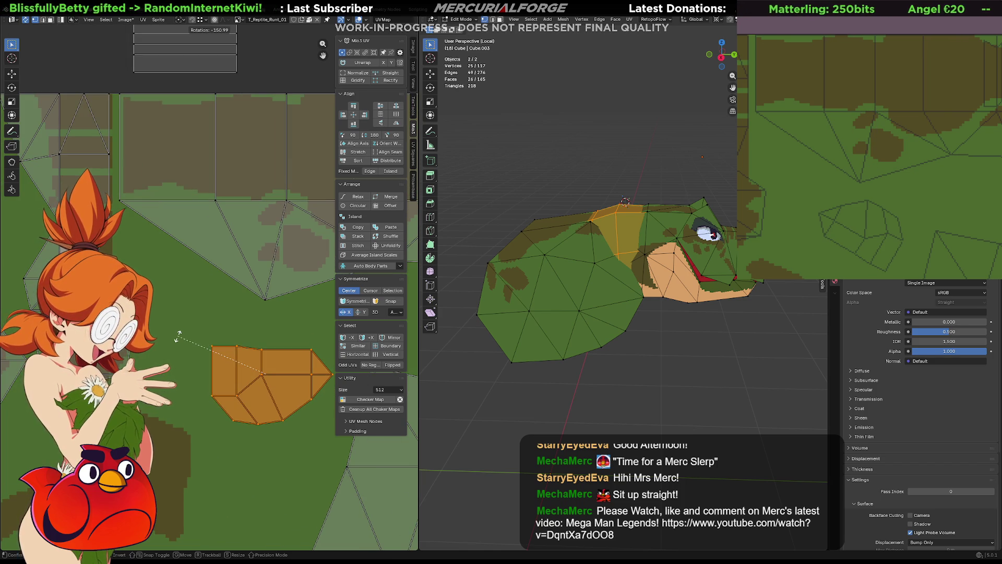
{"action": "left_click", "coordinate": [179, 336]}
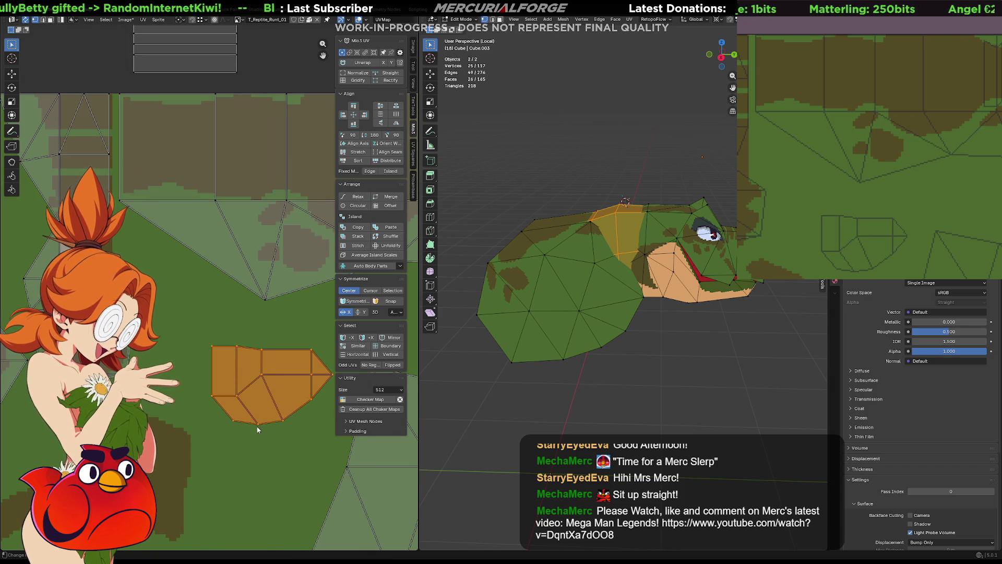
{"action": "scroll", "coordinate": [253, 424], "scroll_direction": "down", "scroll_amount": 2}
{"action": "scroll", "coordinate": [225, 363], "scroll_direction": "down", "scroll_amount": 2}
{"action": "scroll", "coordinate": [153, 358], "scroll_direction": "down", "scroll_amount": 2}
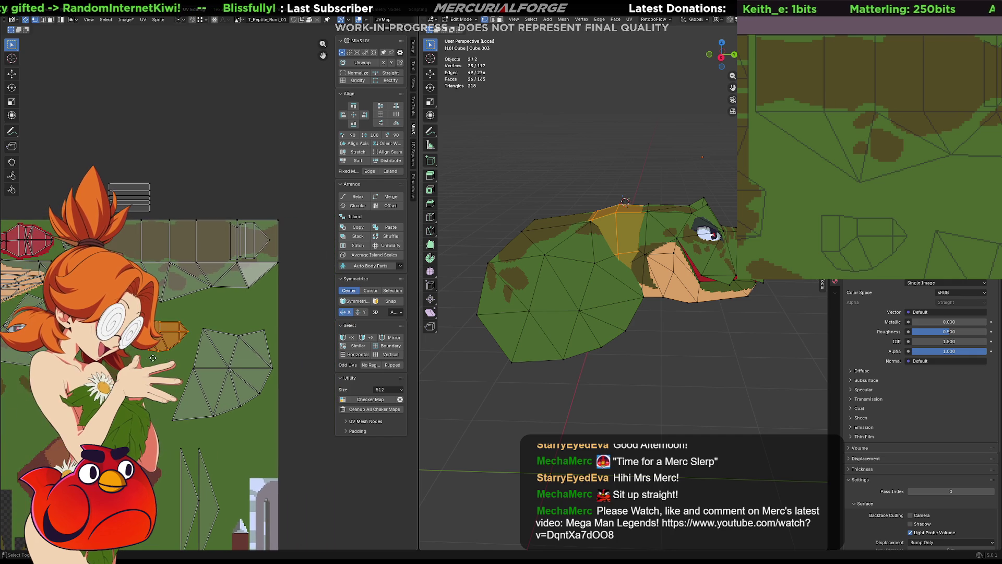
- Position the rotated polygonal island on a green patch of the atlas beside the other islands
{"action": "key", "text": "g"}
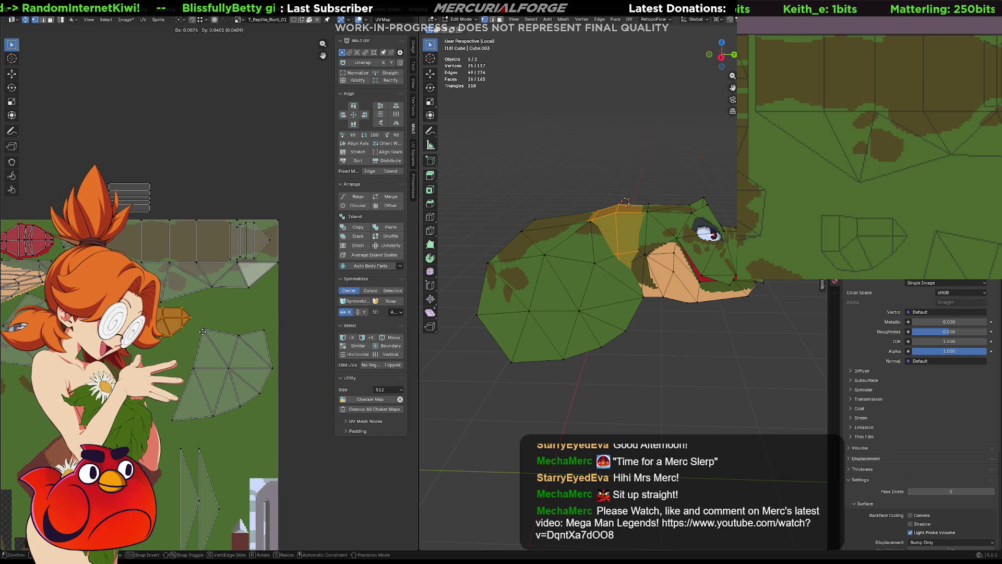
{"action": "left_click", "coordinate": [271, 317]}
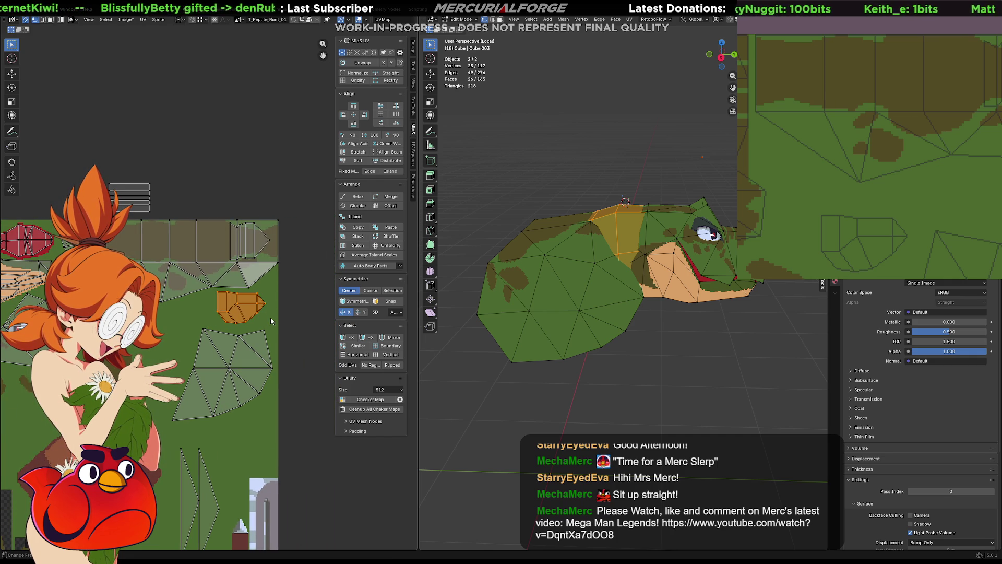
{"action": "key", "text": "s"}
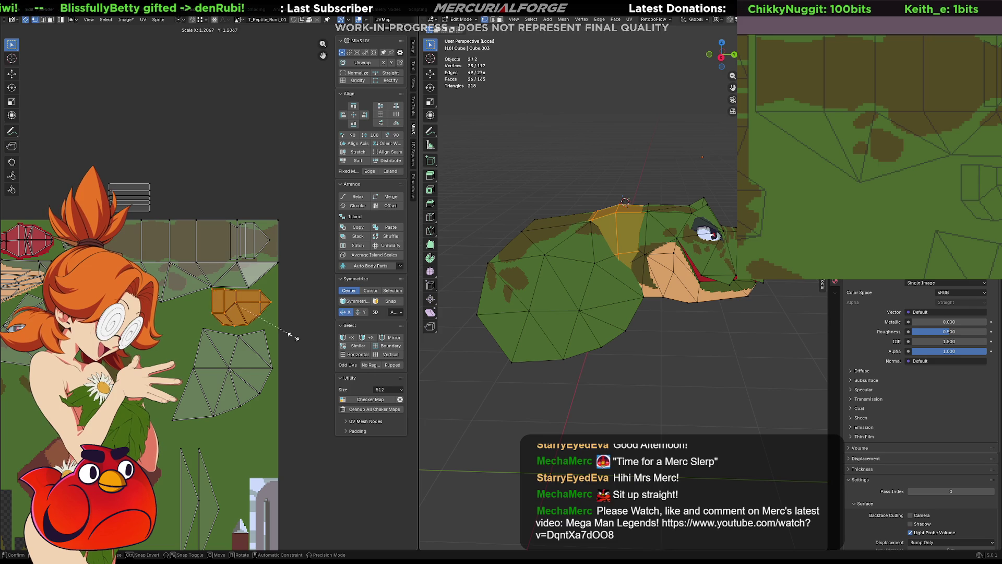
{"action": "key", "text": "Escape"}
{"action": "key", "text": "g"}
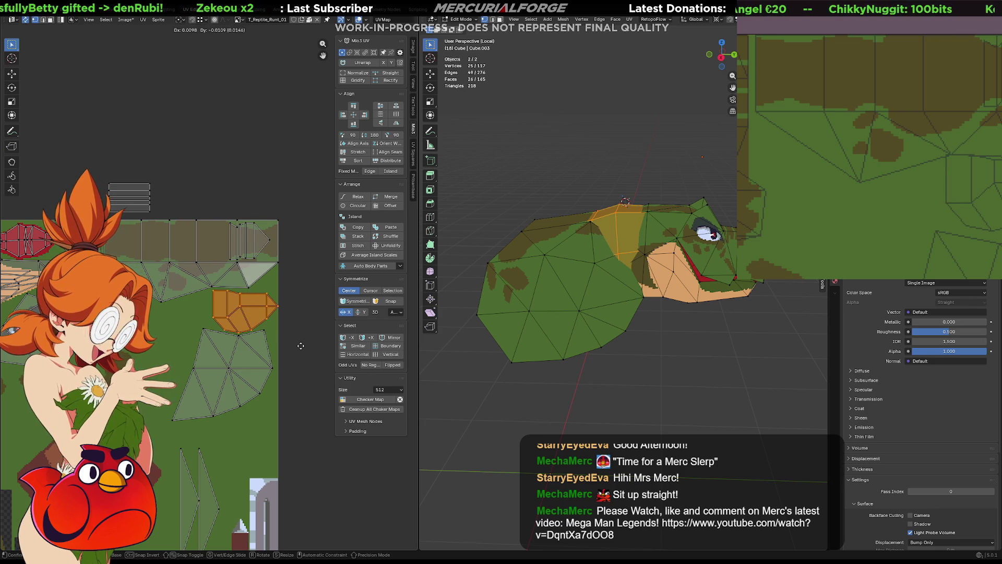
{"action": "left_click", "coordinate": [300, 346]}
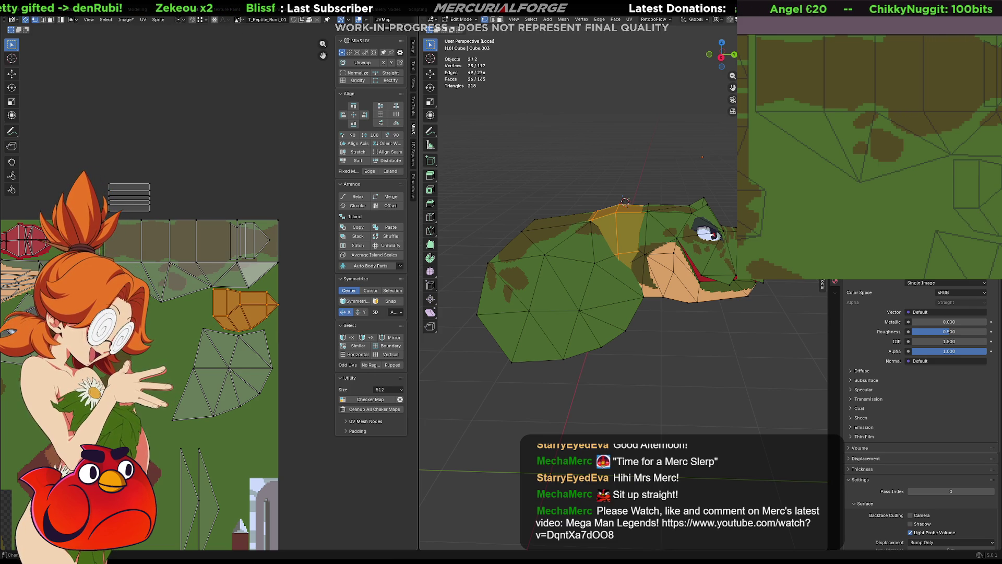
{"action": "middle_click_drag", "start_coordinate": [958, 184], "coordinate": [873, 147]}
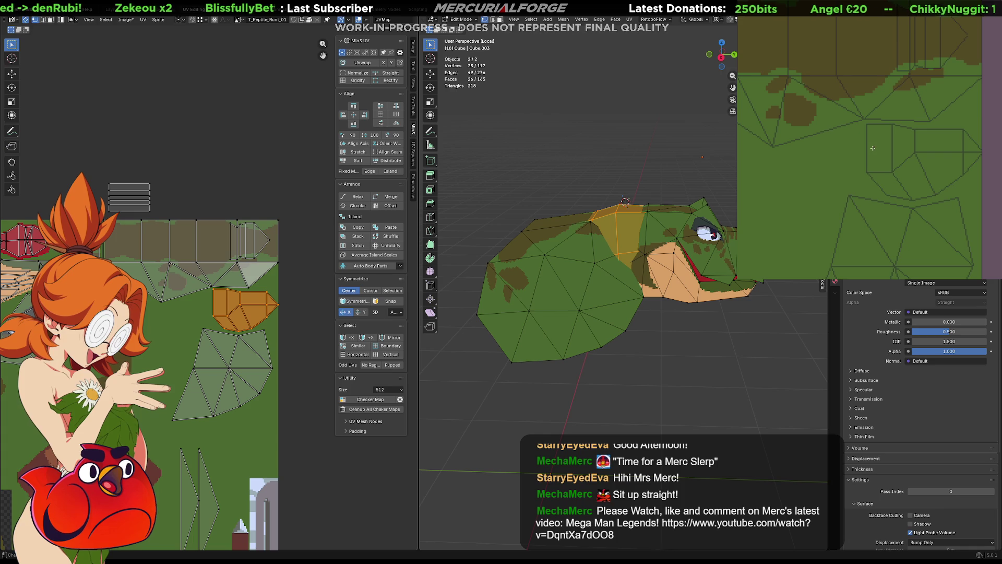
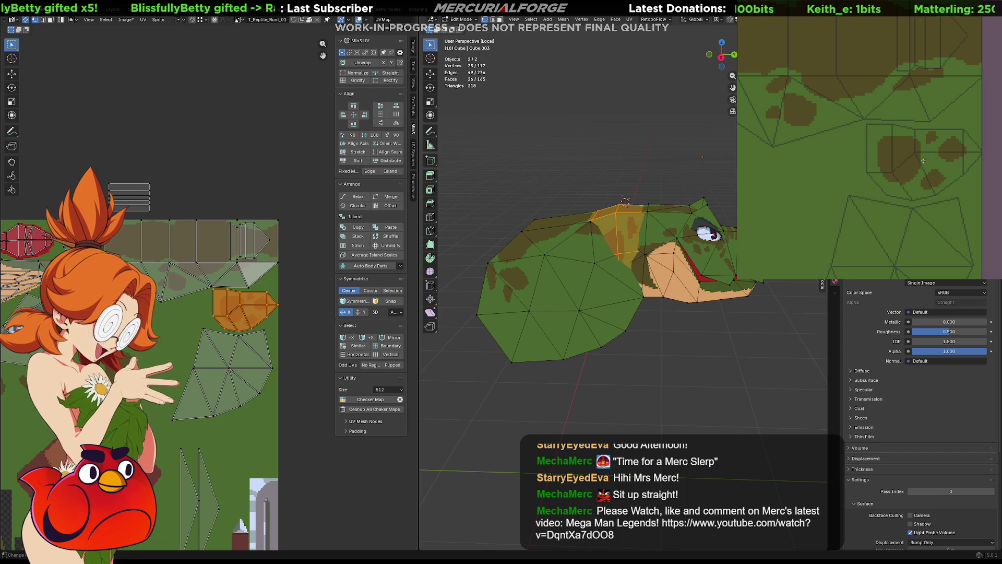
- Exit Local View so the head sits with the full reptile, then resume editing the head mesh
{"action": "mouse_move", "coordinate": [624, 235]}
{"action": "middle_mouse_down"}
{"action": "mouse_move", "coordinate": [627, 282]}
{"action": "mouse_move", "coordinate": [600, 318]}
{"action": "middle_mouse_up"}
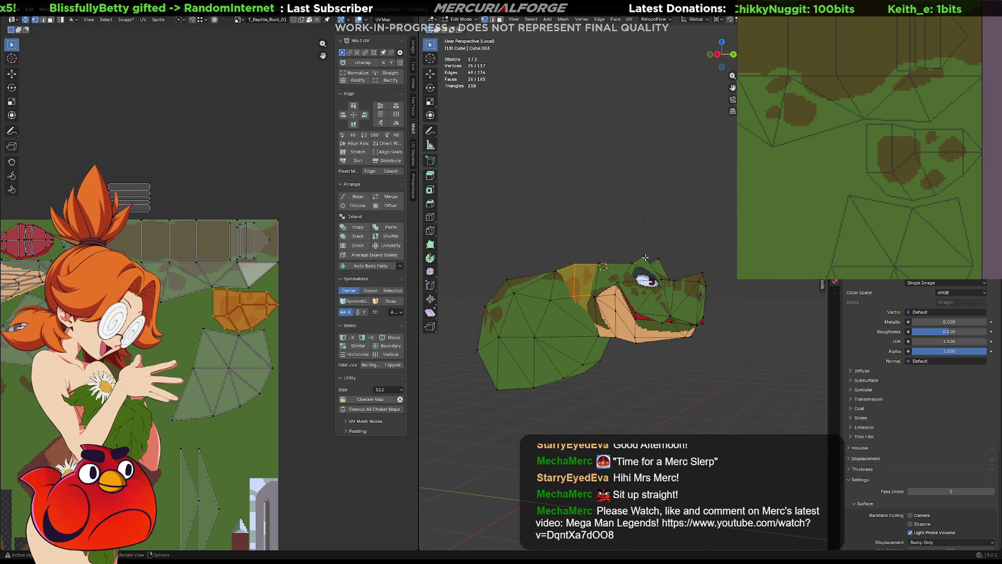
{"action": "key", "text": "Tab"}
{"action": "key", "text": "KP_Divide"}
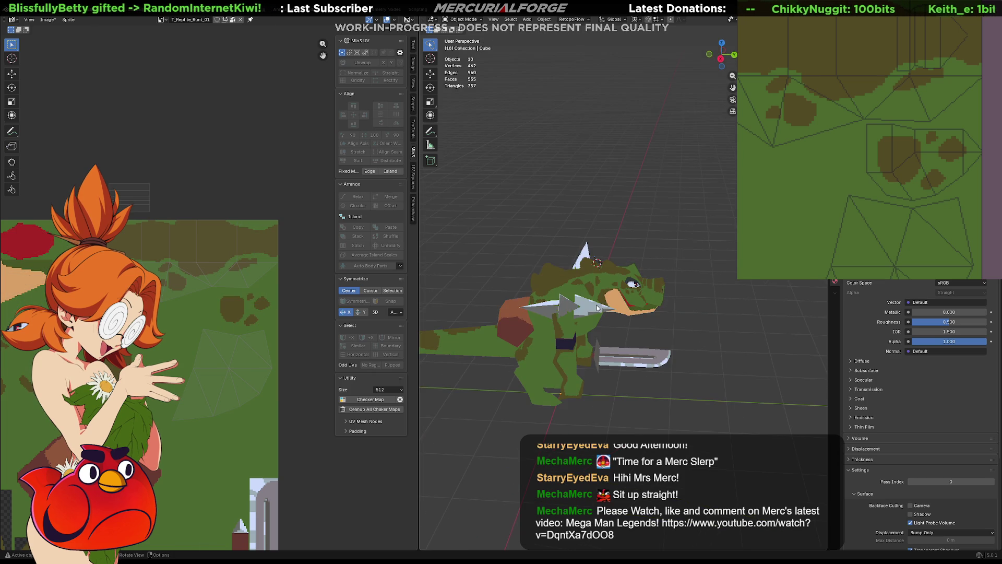
{"action": "middle_click_drag", "start_coordinate": [618, 298], "coordinate": [587, 302]}
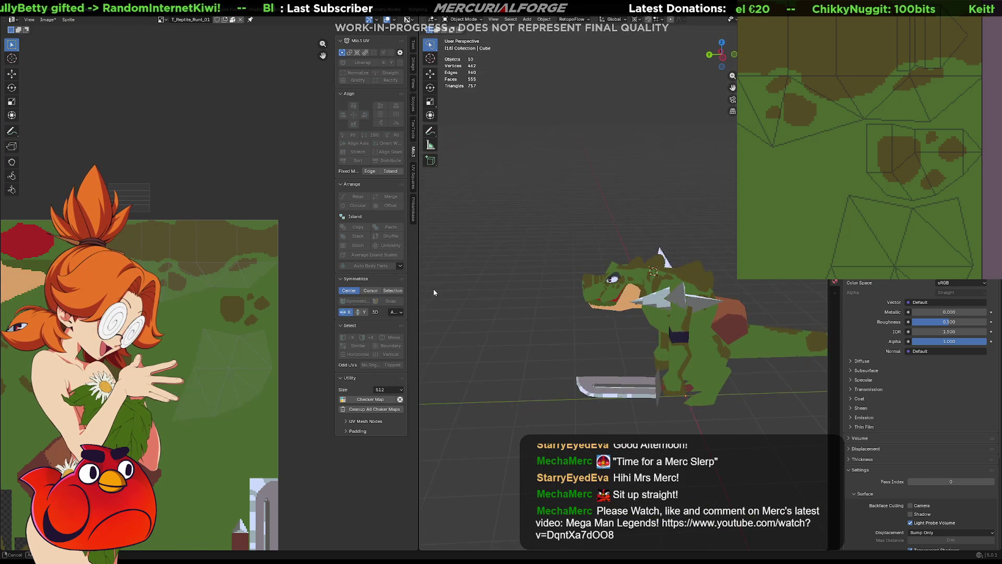
{"action": "scroll", "coordinate": [586, 301], "scroll_direction": "up", "scroll_amount": 2}
{"action": "scroll", "coordinate": [530, 303], "scroll_direction": "up", "scroll_amount": 3}
{"action": "mouse_move", "coordinate": [526, 307]}
{"action": "middle_mouse_down", "text": "shift"}
{"action": "mouse_move", "coordinate": [745, 284]}
{"action": "mouse_move", "coordinate": [609, 281]}
{"action": "middle_mouse_up", "text": "shift"}
{"action": "key", "text": "Tab"}
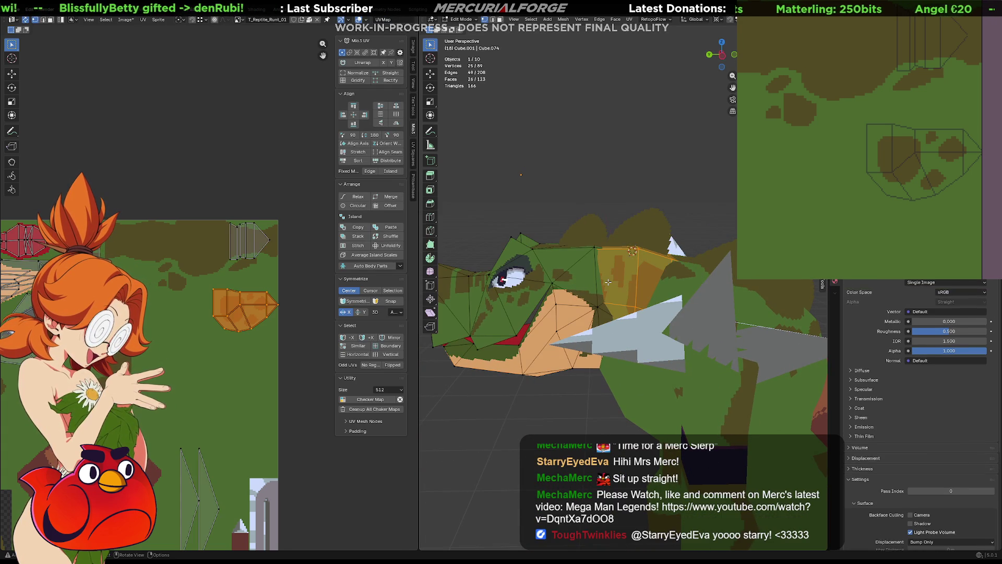
- Triangulate a selected quad face on the reptile head with Ctrl+T
{"action": "key", "text": "alt+a"}
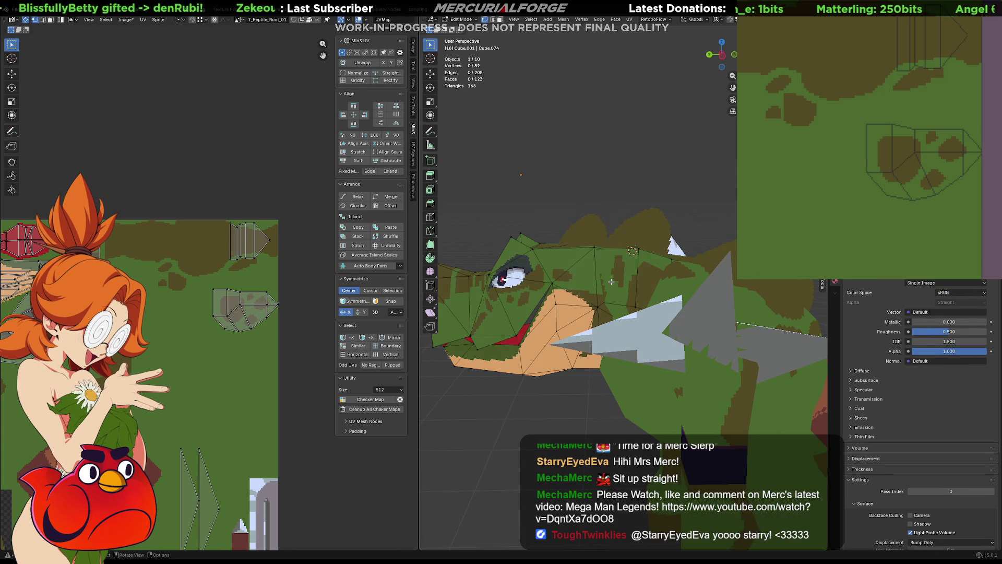
{"action": "left_click", "coordinate": [612, 282]}
{"action": "middle_click_drag", "start_coordinate": [581, 270], "coordinate": [677, 281]}
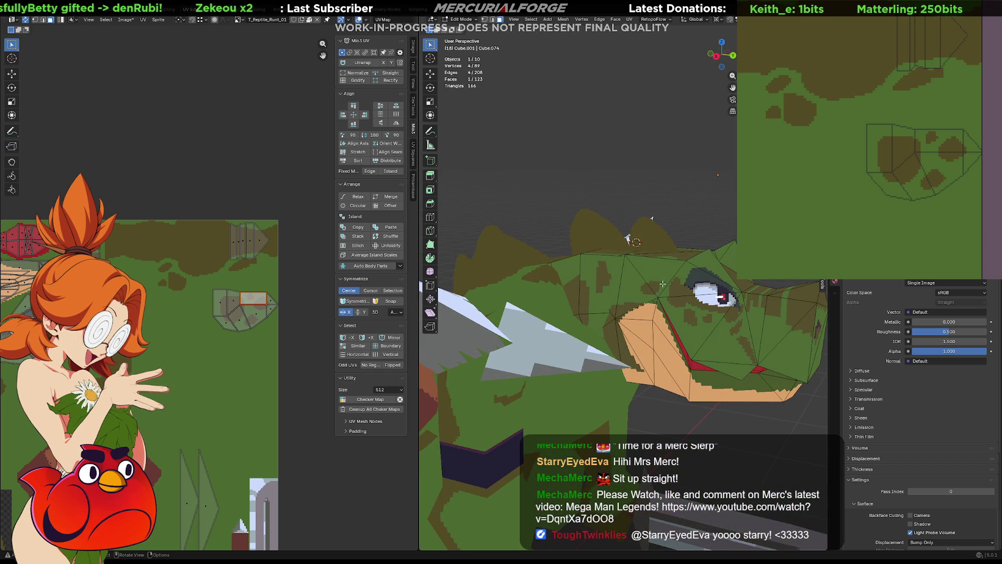
{"action": "middle_click_drag", "start_coordinate": [610, 283], "coordinate": [672, 253]}
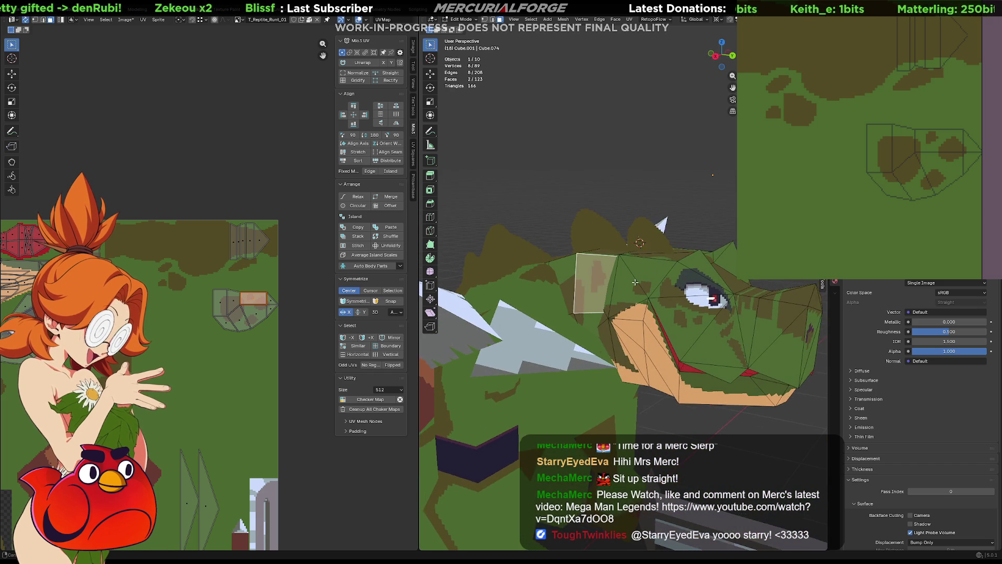
{"action": "mouse_move", "coordinate": [655, 183]}
{"action": "middle_mouse_down"}
{"action": "mouse_move", "coordinate": [638, 270]}
{"action": "mouse_move", "coordinate": [475, 232]}
{"action": "mouse_move", "coordinate": [473, 218]}
{"action": "middle_mouse_up"}
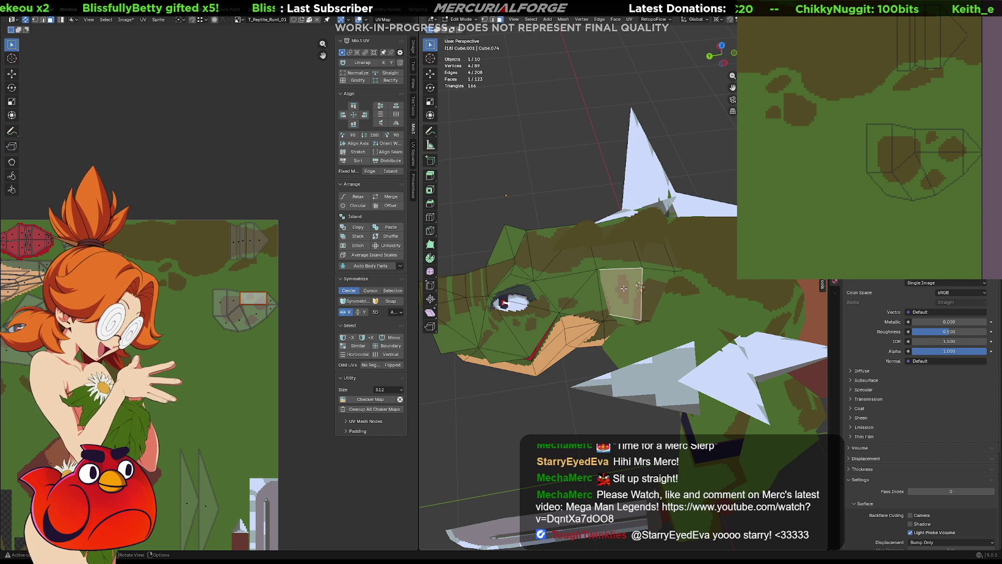
{"action": "key", "text": "ctrl+t"}
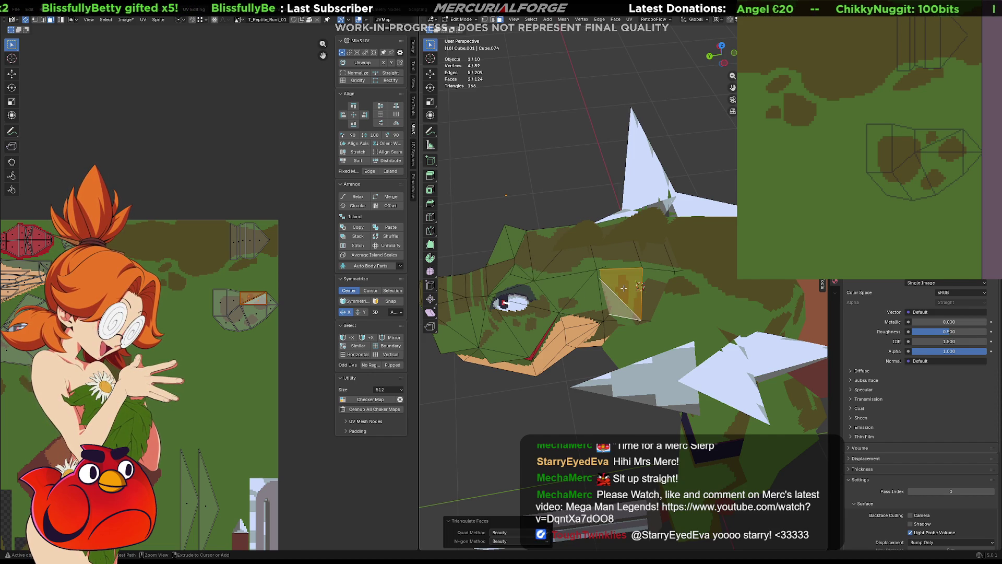
{"action": "mouse_move", "coordinate": [618, 284]}
{"action": "middle_mouse_down"}
{"action": "mouse_move", "coordinate": [583, 276]}
{"action": "mouse_move", "coordinate": [689, 223]}
{"action": "mouse_move", "coordinate": [495, 243]}
{"action": "mouse_move", "coordinate": [635, 299]}
{"action": "mouse_move", "coordinate": [590, 242]}
{"action": "mouse_move", "coordinate": [514, 233]}
{"action": "mouse_move", "coordinate": [694, 203]}
{"action": "middle_mouse_up"}
{"action": "left_click", "coordinate": [694, 218]}
- Triangulate further head faces, clear the selection and return to Object Mode
{"action": "key", "text": "j"}
{"action": "key", "text": "ctrl+t"}
{"action": "key", "text": "alt+a"}
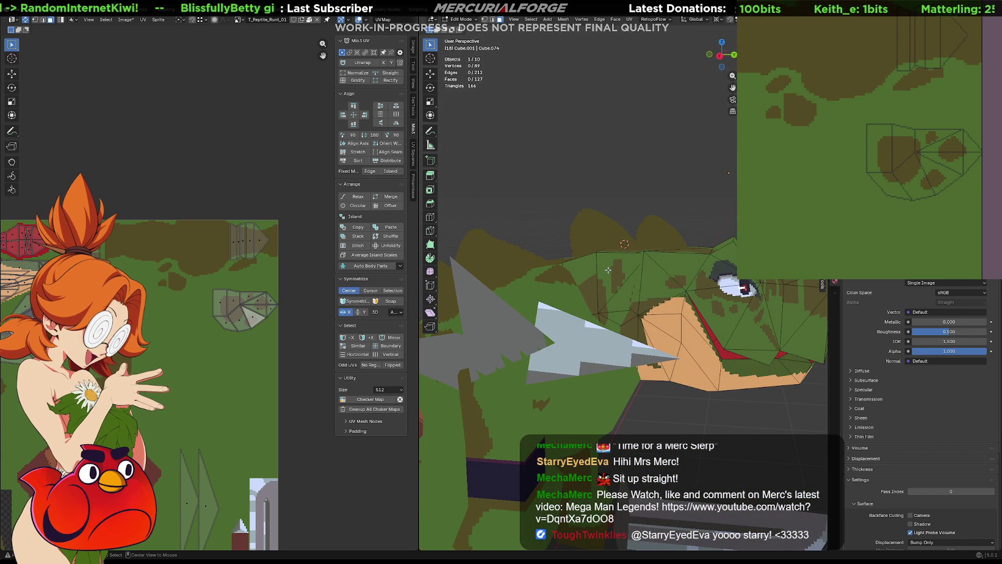
{"action": "middle_click_drag", "start_coordinate": [958, 124], "coordinate": [957, 126]}
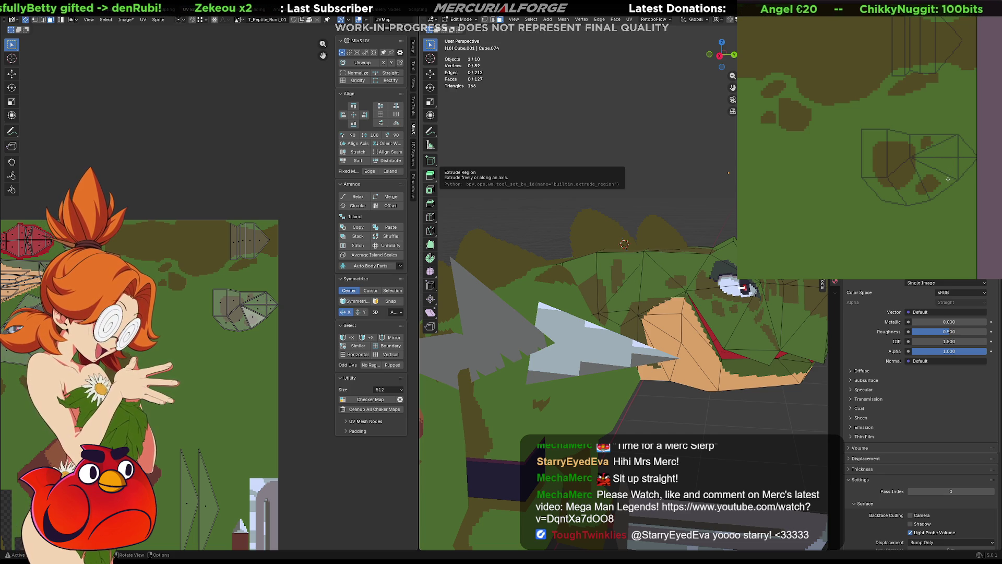
{"action": "key", "text": "Tab"}
{"action": "mouse_move", "coordinate": [683, 277]}
{"action": "middle_mouse_down"}
{"action": "mouse_move", "coordinate": [629, 281]}
{"action": "mouse_move", "coordinate": [616, 267]}
{"action": "middle_mouse_up"}
{"action": "key", "text": "Tab"}
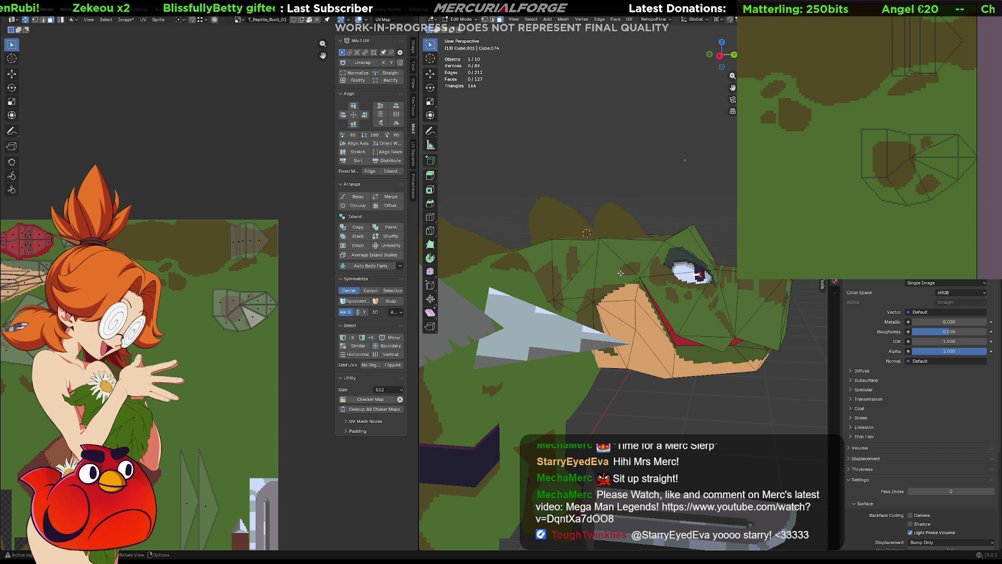
{"action": "key", "text": "Tab"}
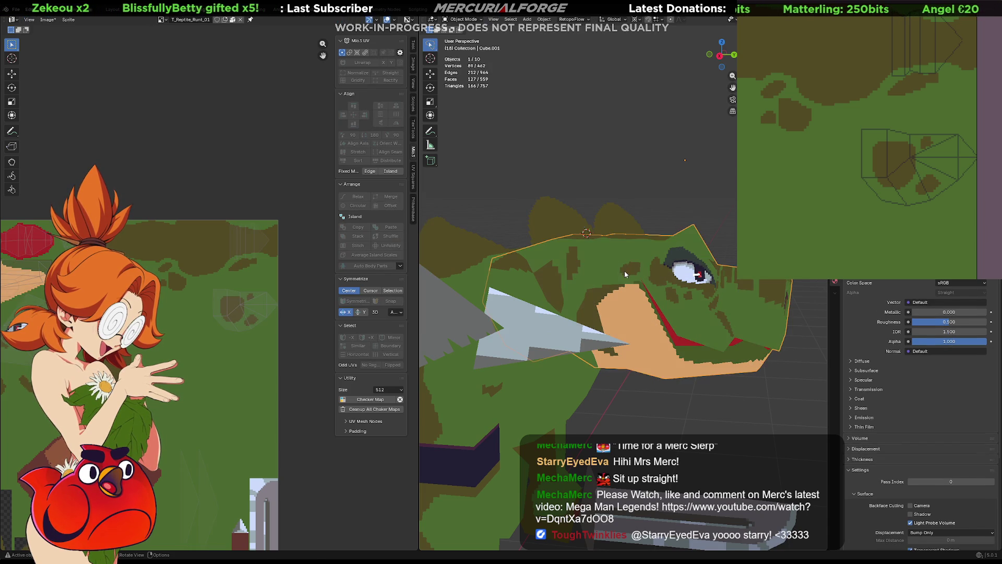
- Rotate the head piece about the vertical axis and again freely into a new orientation
{"action": "key", "text": "z"}
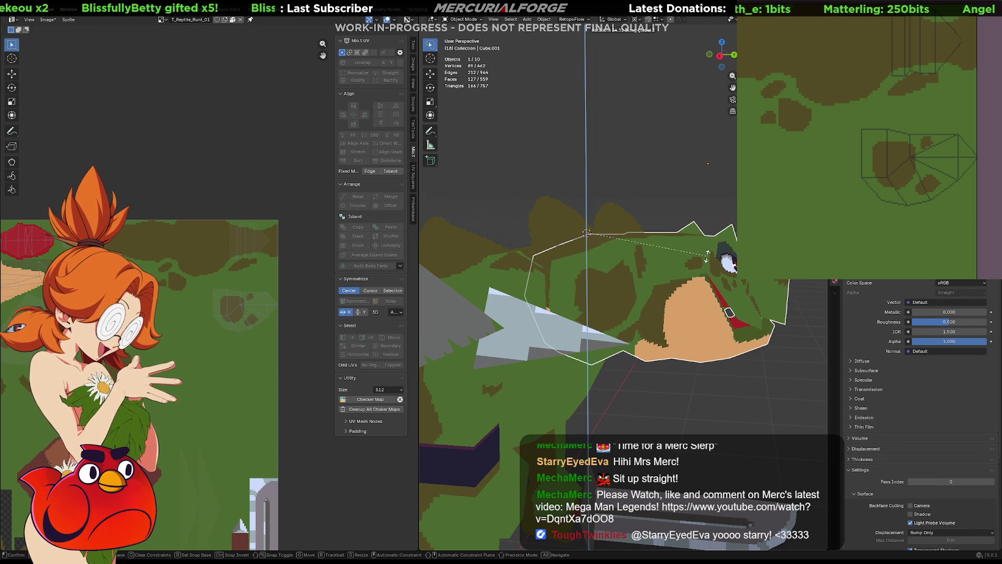
{"action": "left_click", "coordinate": [651, 273]}
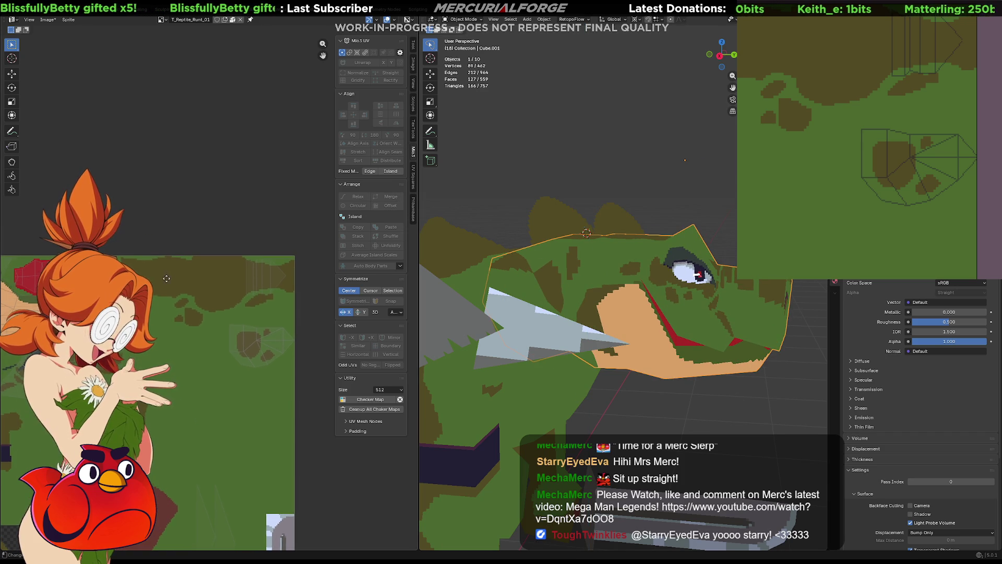
{"action": "mouse_move", "coordinate": [684, 161]}
{"action": "middle_mouse_down"}
{"action": "mouse_move", "coordinate": [549, 305]}
{"action": "mouse_move", "coordinate": [499, 289]}
{"action": "middle_mouse_up"}
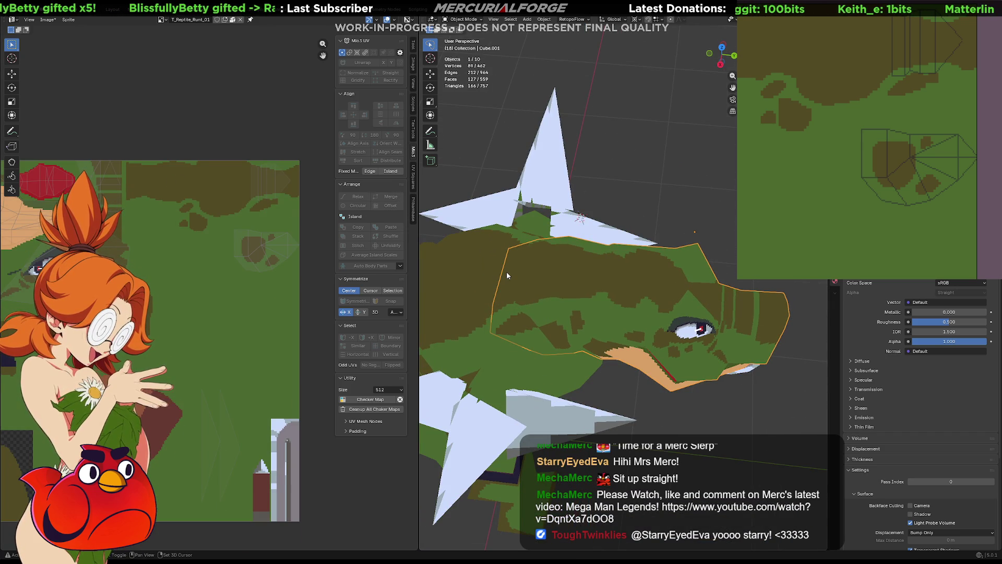
{"action": "key", "text": "r"}
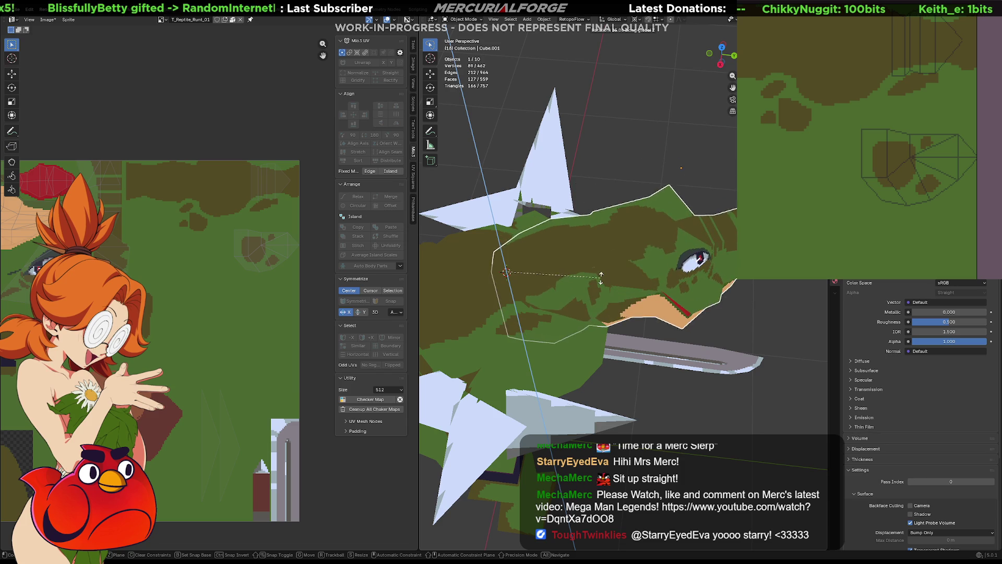
{"action": "left_click", "coordinate": [600, 279]}
{"action": "mouse_move", "coordinate": [601, 279]}
{"action": "middle_mouse_down"}
{"action": "mouse_move", "coordinate": [538, 241]}
{"action": "mouse_move", "coordinate": [419, 223]}
{"action": "mouse_move", "coordinate": [443, 265]}
{"action": "mouse_move", "coordinate": [610, 289]}
{"action": "mouse_move", "coordinate": [595, 293]}
{"action": "mouse_move", "coordinate": [591, 352]}
{"action": "mouse_move", "coordinate": [598, 319]}
{"action": "mouse_move", "coordinate": [587, 300]}
{"action": "mouse_move", "coordinate": [576, 303]}
{"action": "middle_mouse_up"}
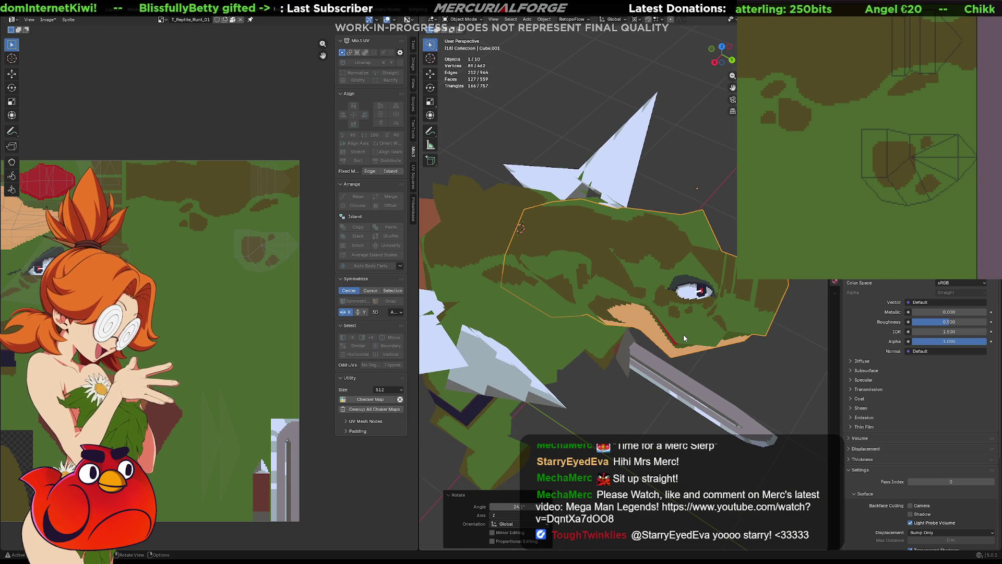
- Nudge the head piece's position, then select its whole linked mesh in Edit Mode
{"action": "key", "text": "h"}
{"action": "key", "text": "alt+h"}
{"action": "key", "text": "g"}
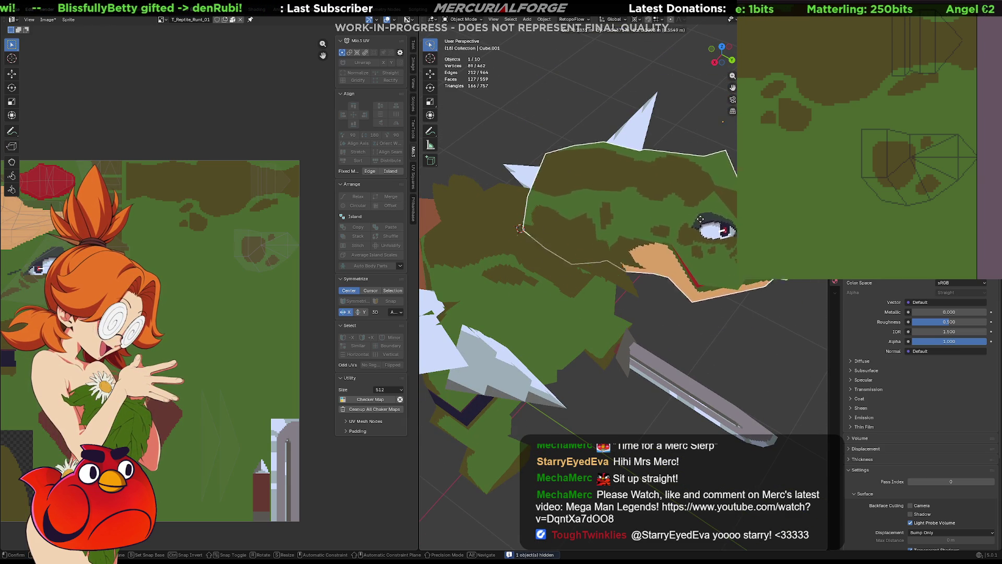
{"action": "left_click", "coordinate": [678, 281]}
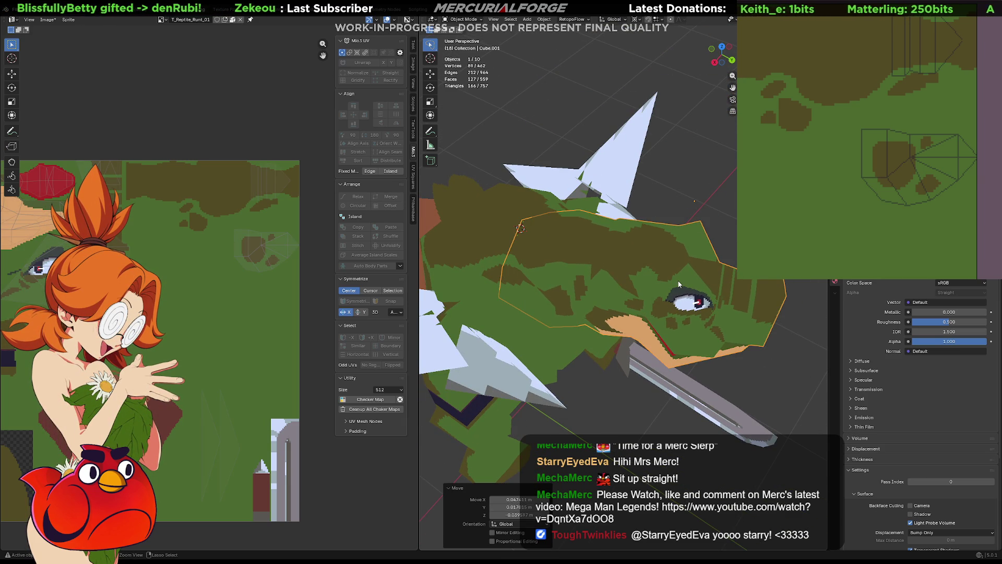
{"action": "key", "text": "ctrl+z"}
{"action": "middle_click_drag", "start_coordinate": [625, 296], "coordinate": [625, 327]}
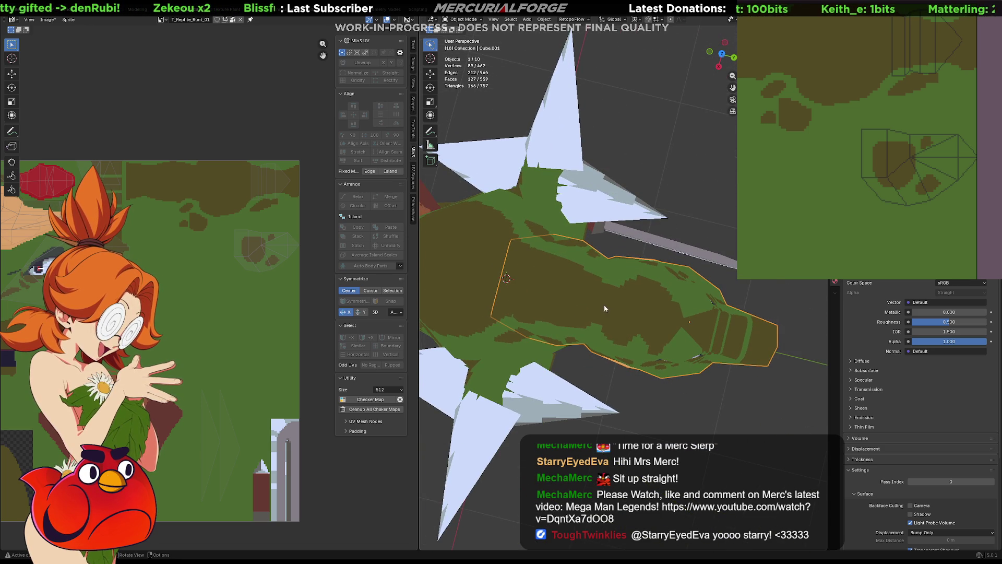
{"action": "key", "text": "Tab"}
{"action": "key", "text": "l"}
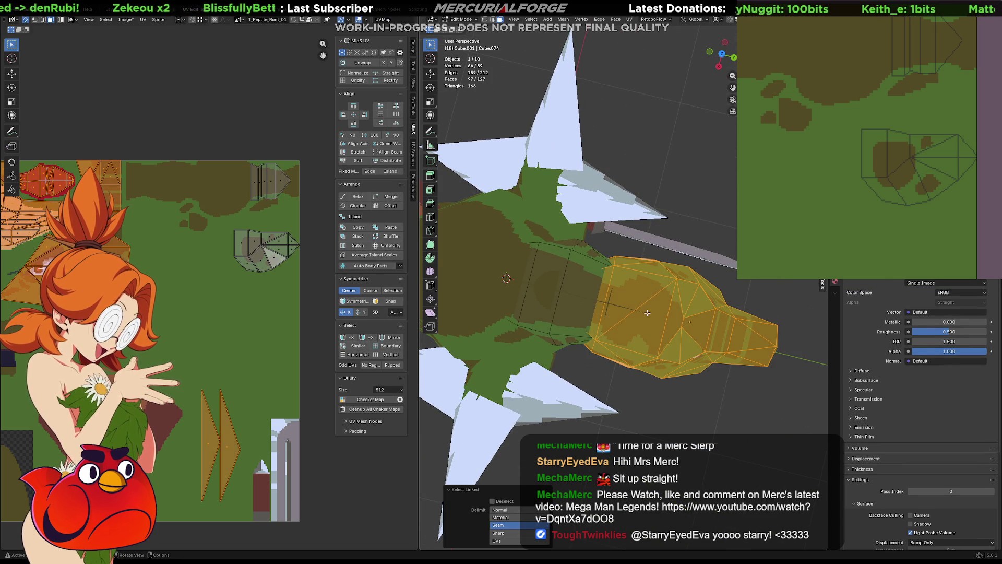
- Rotate the selected head geometry about the vertical axis and confirm
{"action": "middle_click_drag", "start_coordinate": [650, 334], "coordinate": [646, 261]}
{"action": "key", "text": "r"}
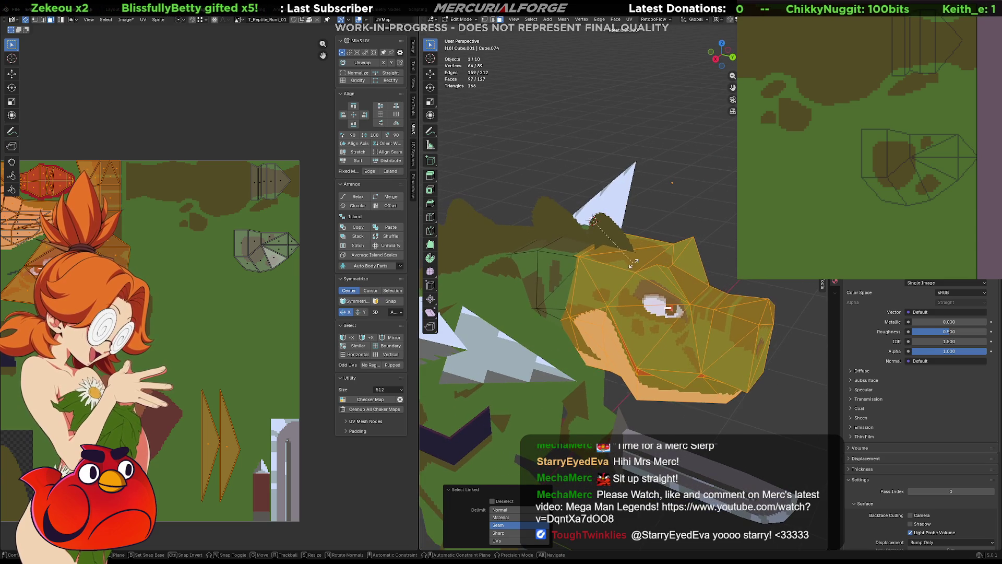
{"action": "key", "text": "z"}
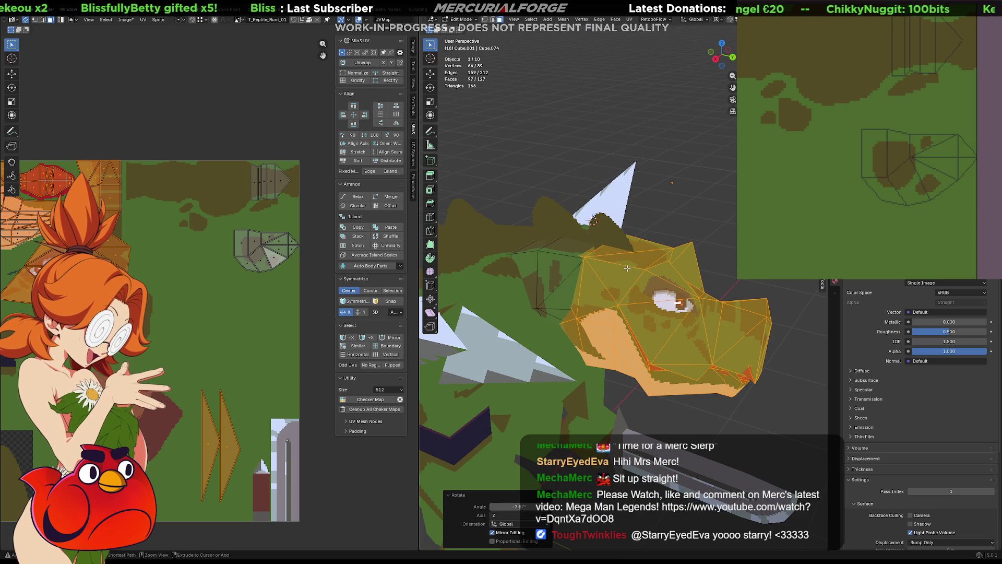
{"action": "key", "text": "Return"}
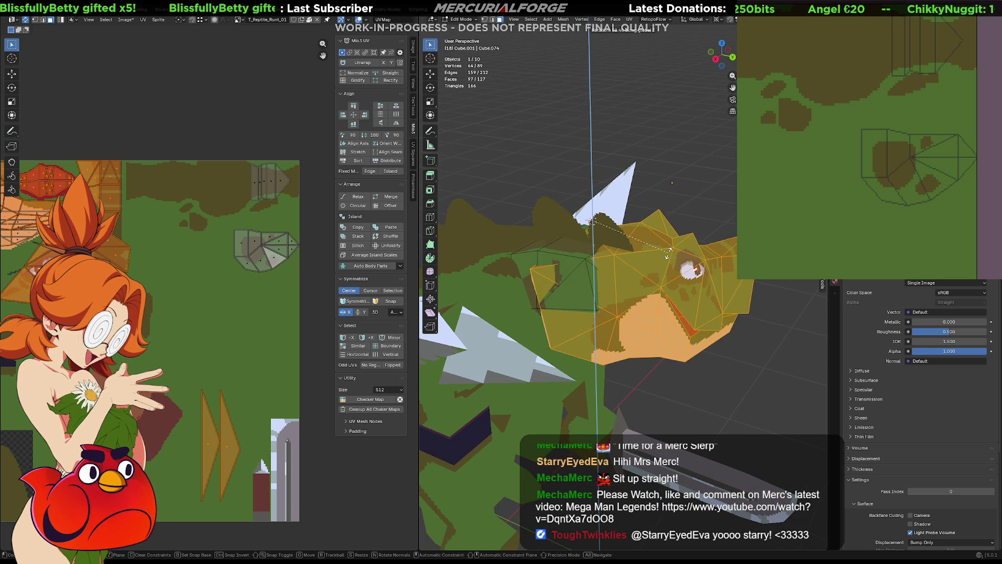
{"action": "key", "text": "Return"}
{"action": "mouse_move", "coordinate": [668, 252]}
{"action": "middle_mouse_down"}
{"action": "mouse_move", "coordinate": [568, 290]}
{"action": "mouse_move", "coordinate": [576, 280]}
{"action": "middle_mouse_up"}
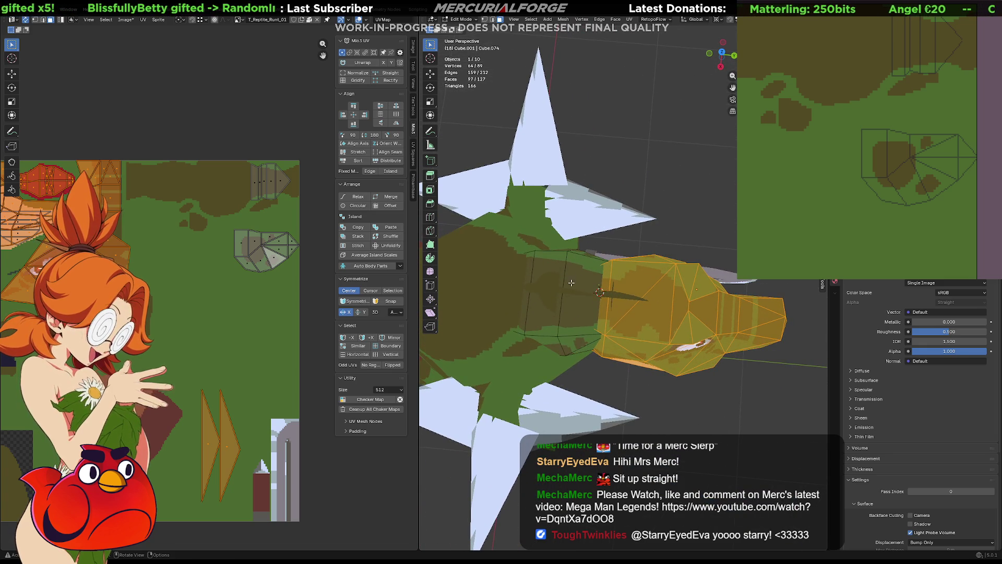
{"action": "mouse_move", "coordinate": [664, 296]}
{"action": "middle_mouse_down"}
{"action": "mouse_move", "coordinate": [642, 302]}
{"action": "mouse_move", "coordinate": [664, 296]}
{"action": "middle_mouse_up"}
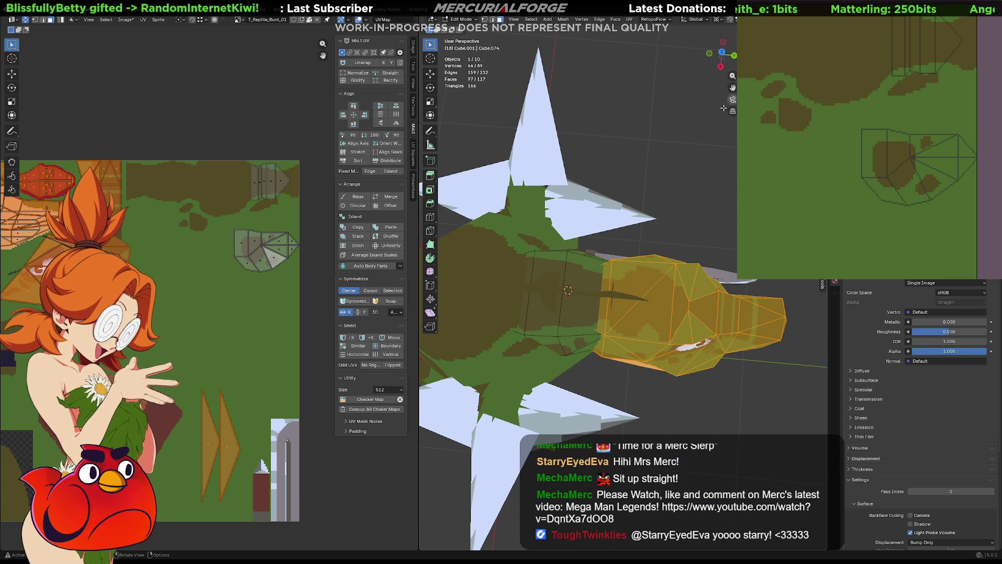
{"action": "middle_click_drag", "start_coordinate": [561, 326], "coordinate": [570, 295]}
- Fine-tune the head faces with further free and vertical-axis rotations into the new pose
{"action": "key", "text": "g"}
{"action": "left_click", "coordinate": [565, 289]}
{"action": "key", "text": "r"}
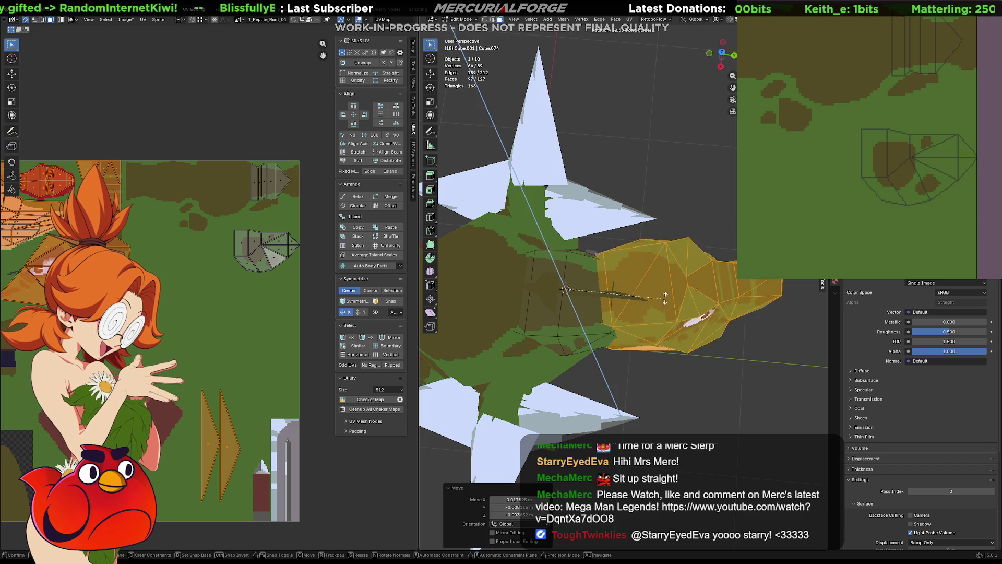
{"action": "left_click", "coordinate": [649, 280]}
{"action": "key", "text": "r"}
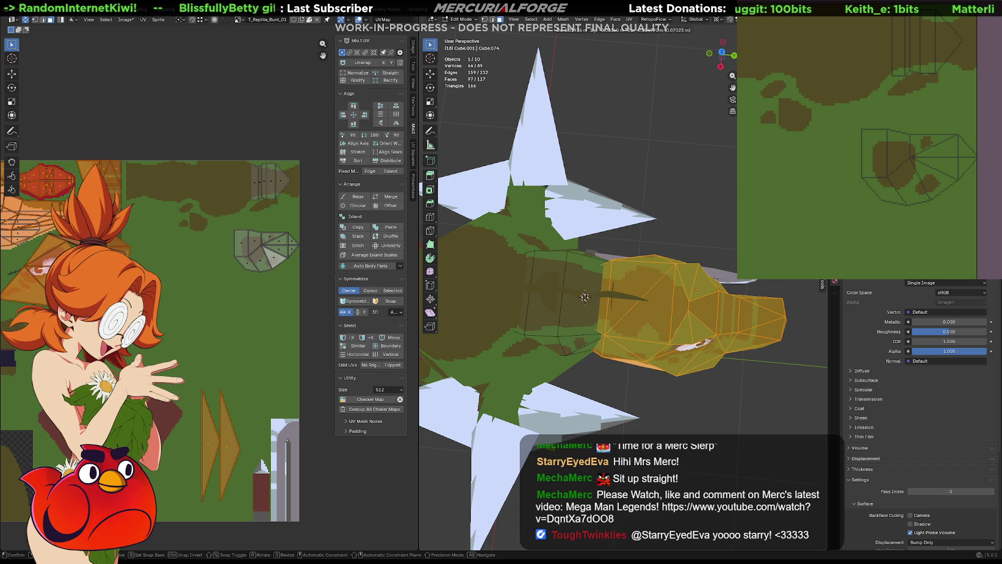
{"action": "left_click", "coordinate": [650, 292]}
{"action": "key", "text": "r"}
{"action": "key", "text": "z"}
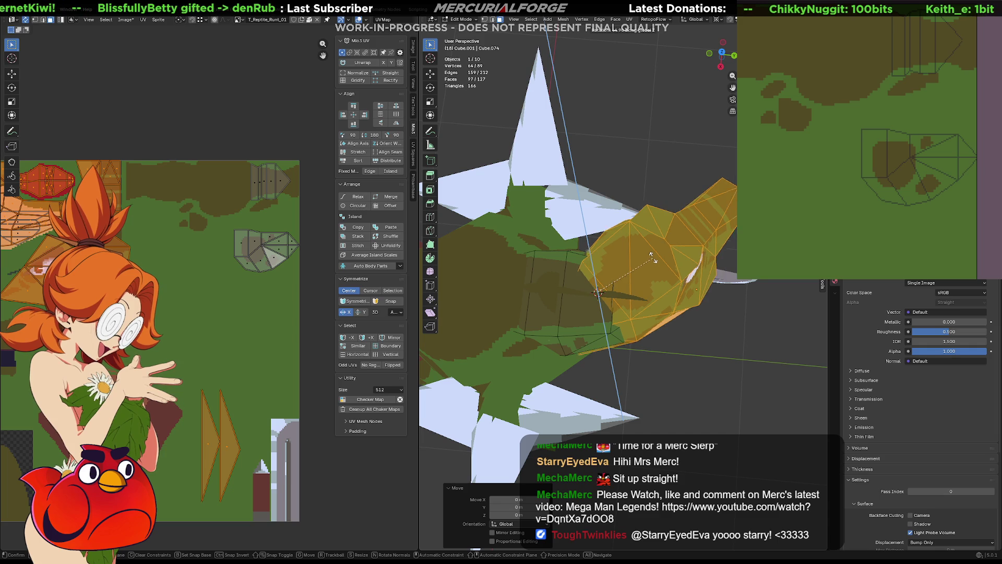
{"action": "left_click", "coordinate": [639, 240]}
{"action": "mouse_move", "coordinate": [640, 241]}
{"action": "middle_mouse_down"}
{"action": "mouse_move", "coordinate": [568, 239]}
{"action": "mouse_move", "coordinate": [641, 250]}
{"action": "middle_mouse_up"}
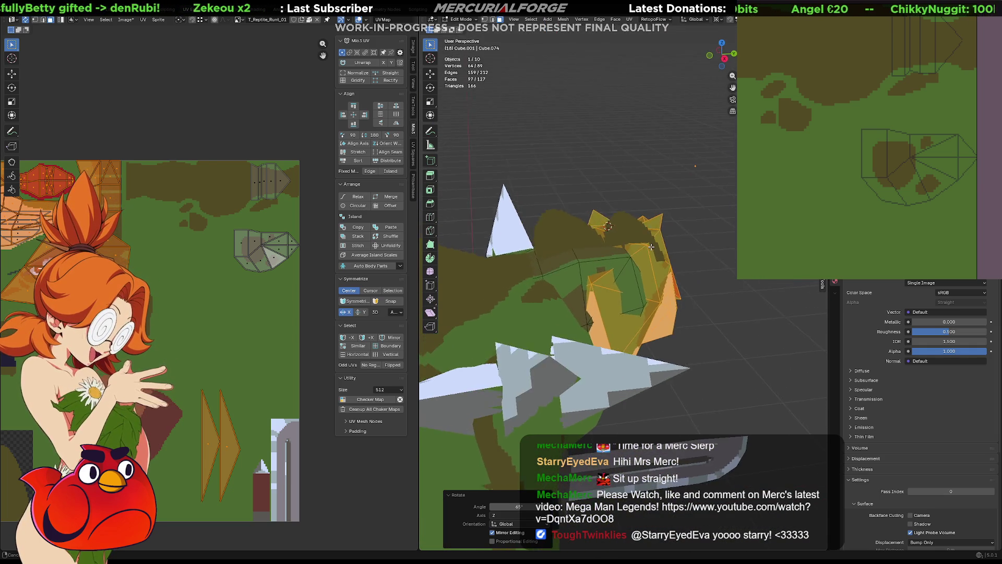
{"action": "scroll", "coordinate": [641, 249], "scroll_direction": "up", "scroll_amount": 2}
{"action": "scroll", "coordinate": [658, 267], "scroll_direction": "up", "scroll_amount": 2}
{"action": "scroll", "coordinate": [672, 280], "scroll_direction": "up", "scroll_amount": 2}
{"action": "mouse_move", "coordinate": [672, 280]}
{"action": "middle_mouse_down"}
{"action": "mouse_move", "coordinate": [692, 263]}
{"action": "mouse_move", "coordinate": [587, 308]}
{"action": "middle_mouse_up"}
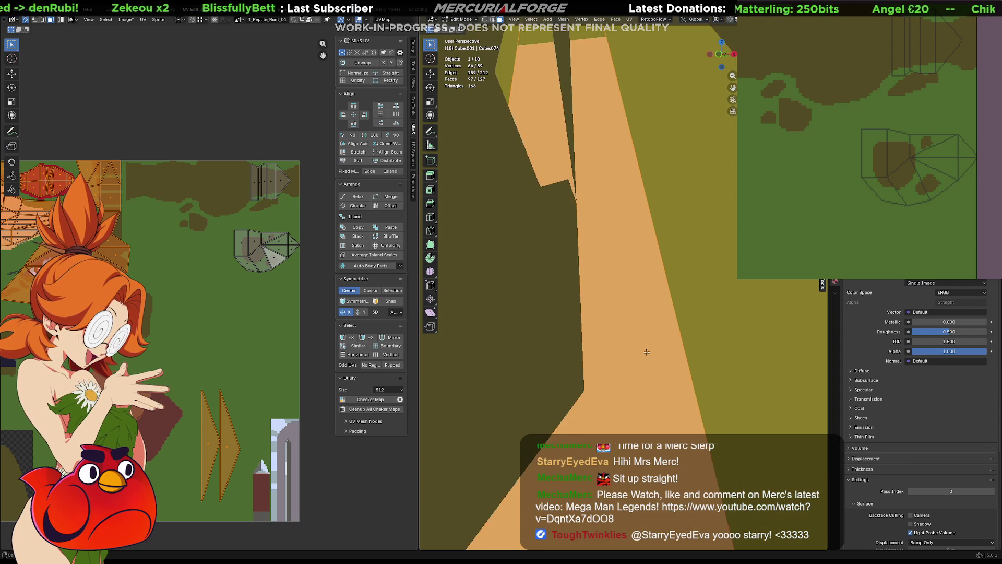
- In wireframe, raise one spike edge of the head along the vertical axis
{"action": "key", "text": "shift+z"}
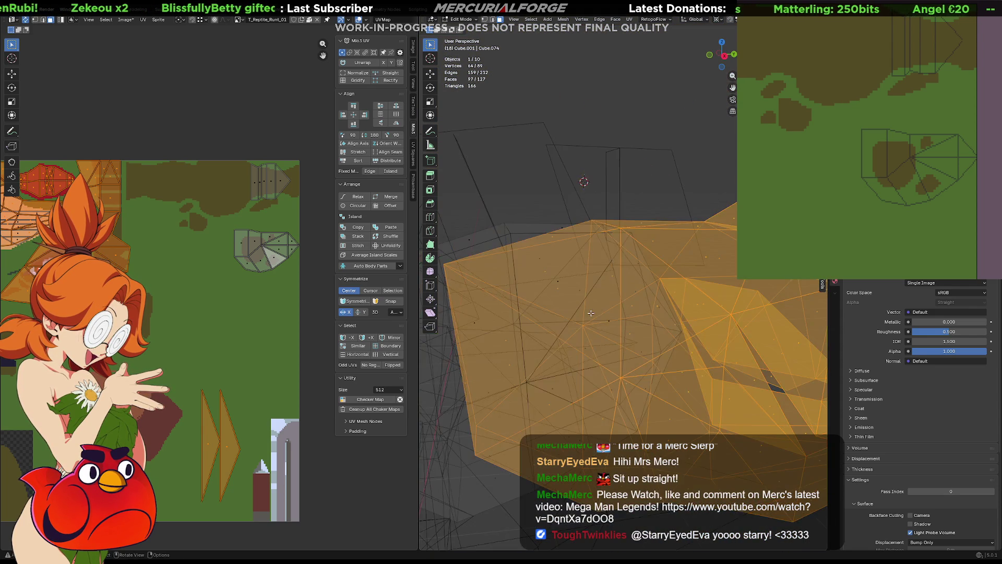
{"action": "mouse_move", "coordinate": [586, 308]}
{"action": "middle_mouse_down"}
{"action": "mouse_move", "coordinate": [576, 218]}
{"action": "mouse_move", "coordinate": [553, 226]}
{"action": "middle_mouse_up"}
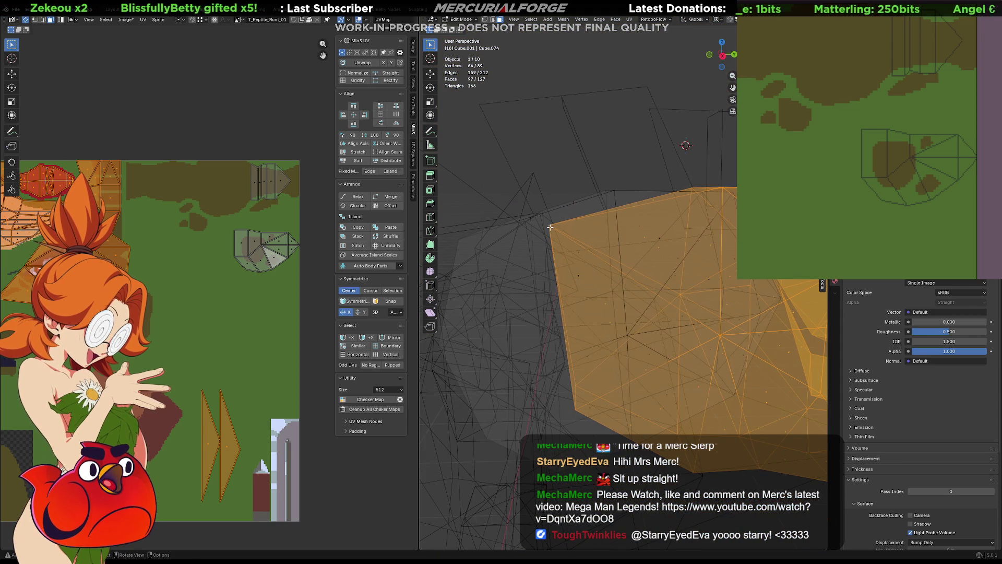
{"action": "left_click", "coordinate": [553, 226]}
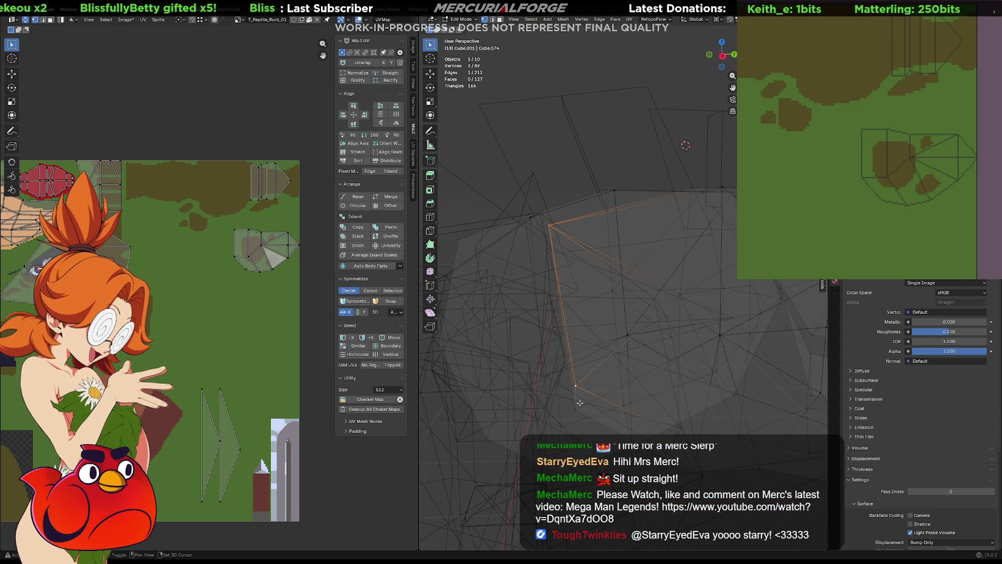
{"action": "middle_click_drag", "start_coordinate": [655, 341], "coordinate": [535, 315], "text": "shift"}
{"action": "key", "text": "g"}
{"action": "key", "text": "z"}
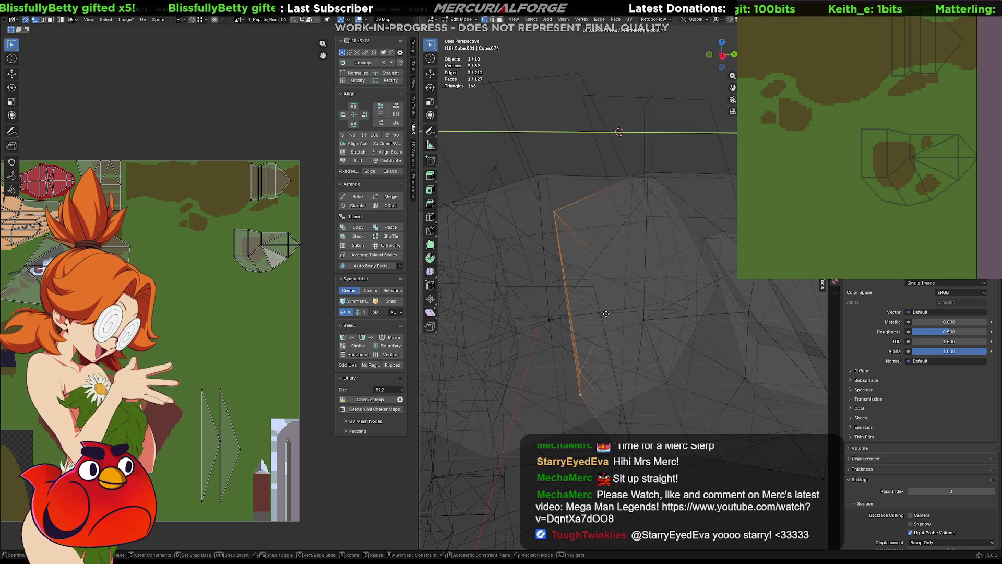
{"action": "left_click", "coordinate": [612, 313]}
{"action": "mouse_move", "coordinate": [611, 313]}
{"action": "middle_mouse_down"}
{"action": "mouse_move", "coordinate": [601, 379]}
{"action": "mouse_move", "coordinate": [607, 335]}
{"action": "mouse_move", "coordinate": [642, 304]}
{"action": "middle_mouse_up"}
- Return to textured shading and re-enter Edit Mode on the head
{"action": "key", "text": "Tab"}
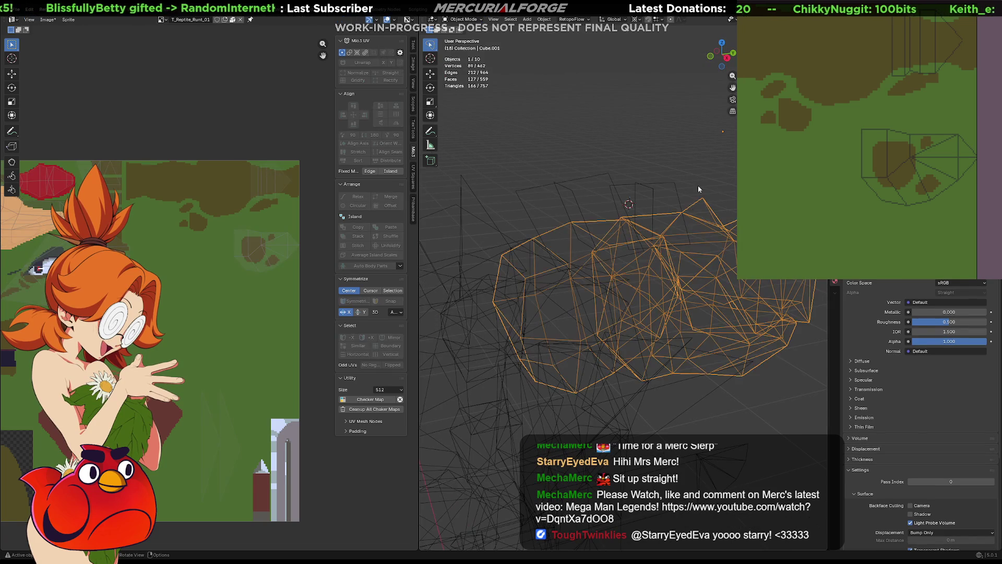
{"action": "key", "text": "alt+a"}
{"action": "key", "text": "shift+z"}
{"action": "middle_click_drag", "start_coordinate": [685, 216], "coordinate": [673, 286]}
{"action": "key", "text": "Tab"}
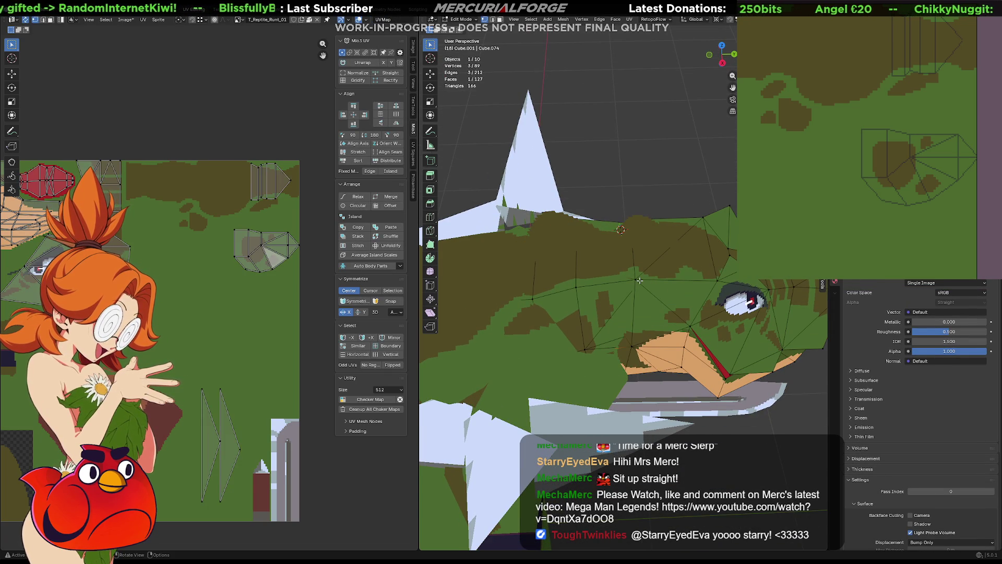
- Re-angle the linked head faces with several vertical-axis rotations
{"action": "key", "text": "l"}
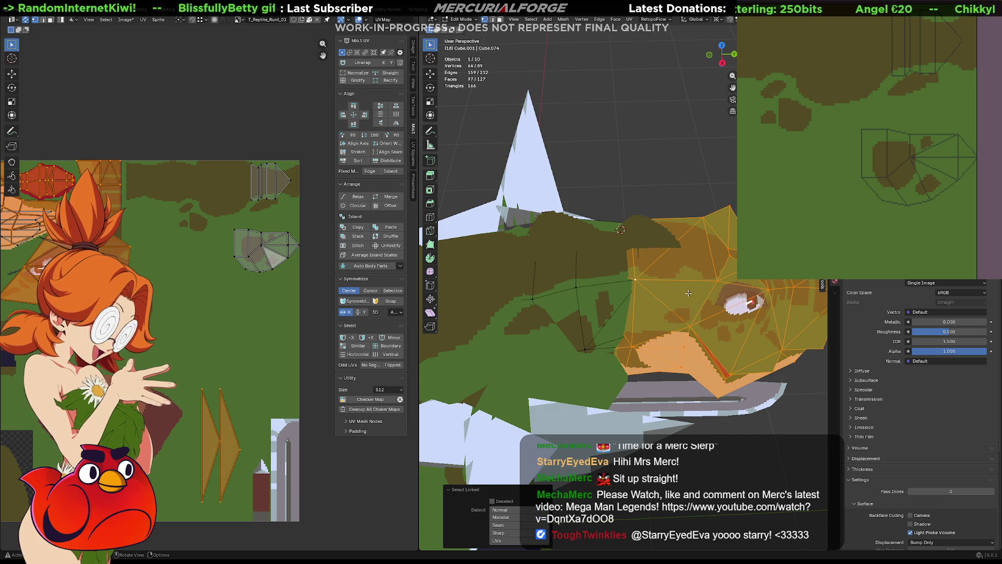
{"action": "key", "text": "z"}
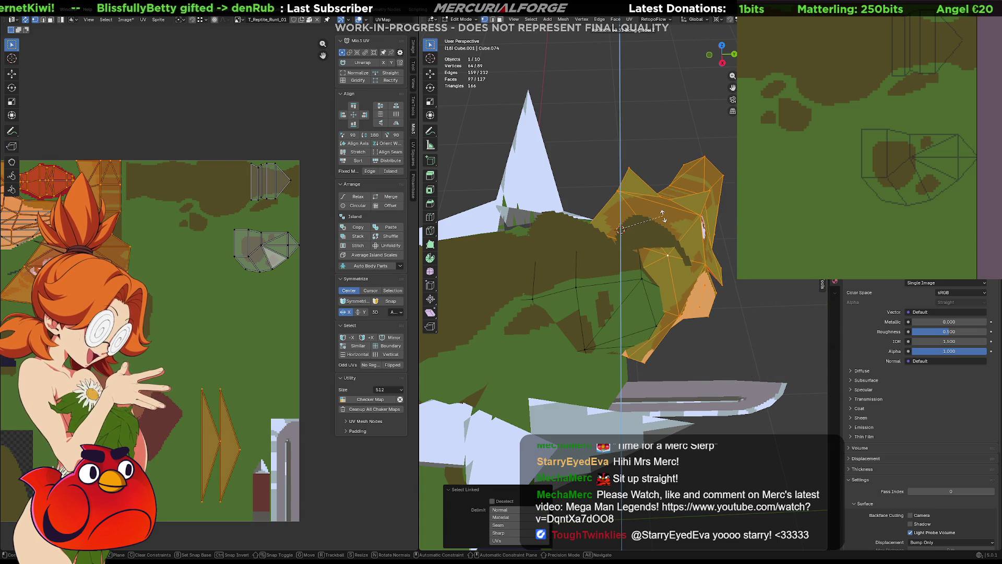
{"action": "left_click", "coordinate": [625, 235]}
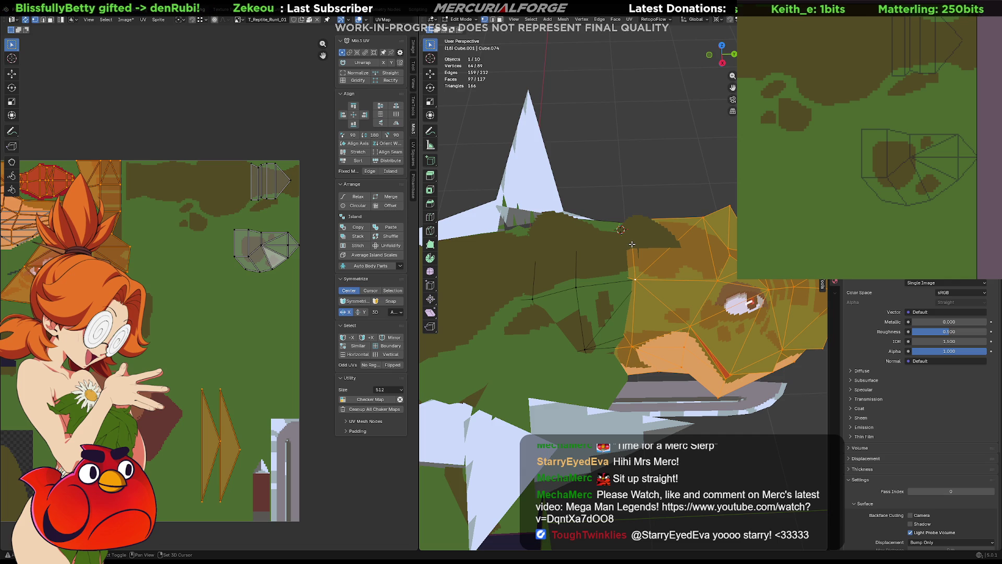
{"action": "key", "text": "r"}
{"action": "key", "text": "z"}
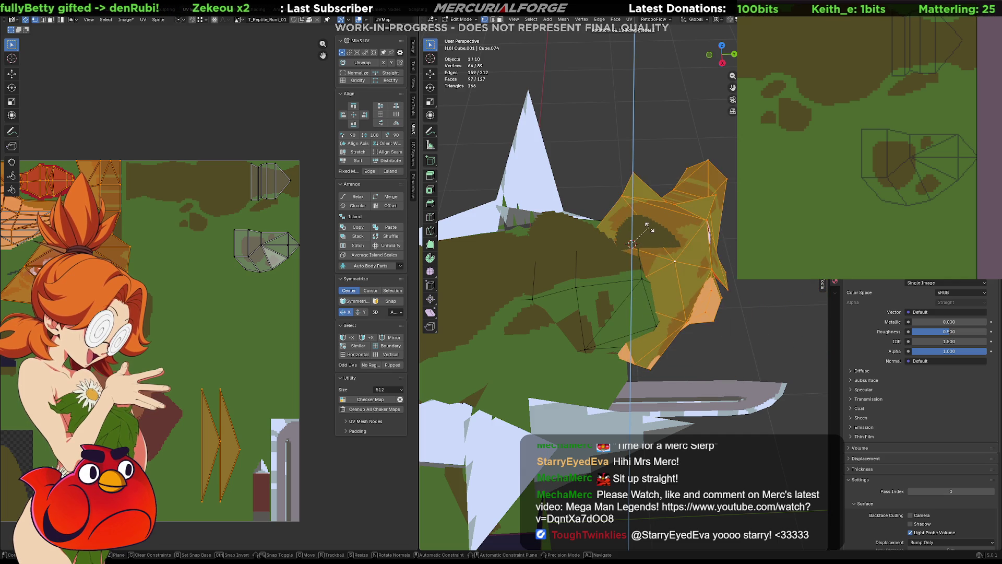
{"action": "left_click", "coordinate": [647, 231]}
{"action": "mouse_move", "coordinate": [648, 231]}
{"action": "middle_mouse_down"}
{"action": "mouse_move", "coordinate": [514, 236]}
{"action": "mouse_move", "coordinate": [627, 242]}
{"action": "mouse_move", "coordinate": [450, 254]}
{"action": "mouse_move", "coordinate": [460, 210]}
{"action": "middle_mouse_up"}
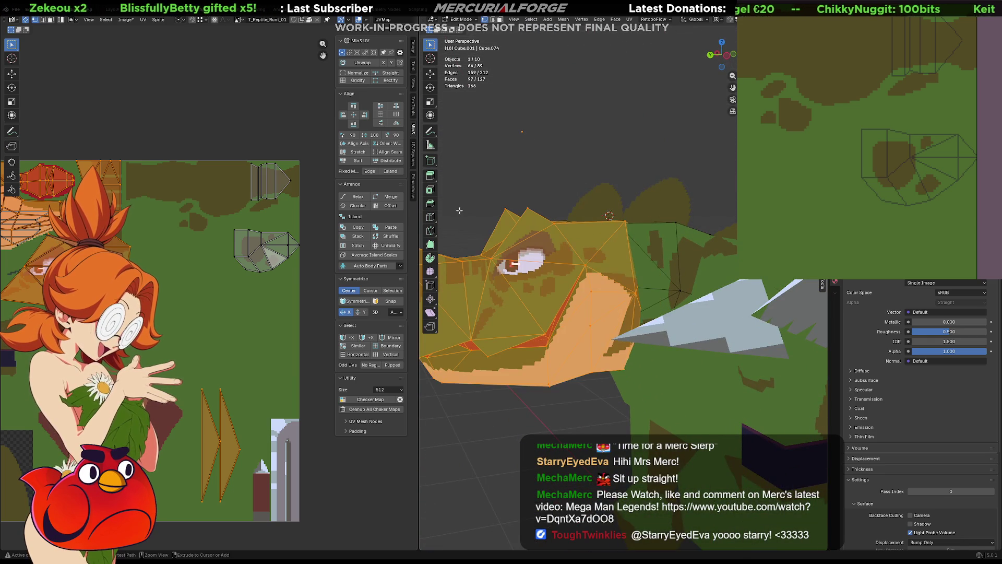
{"action": "key", "text": "r"}
{"action": "key", "text": "z"}
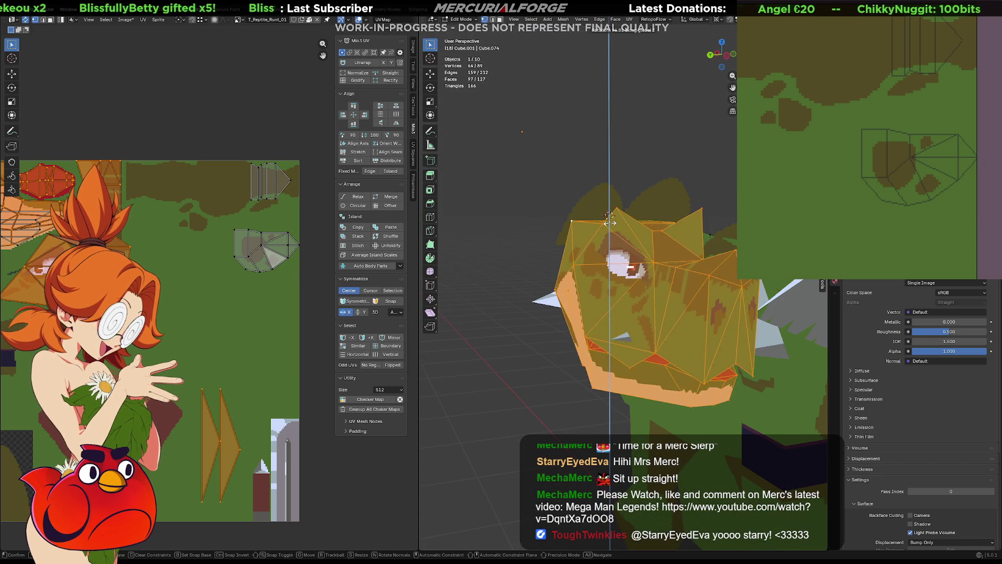
{"action": "left_click", "coordinate": [608, 218]}
{"action": "mouse_move", "coordinate": [608, 218]}
{"action": "middle_mouse_down"}
{"action": "mouse_move", "coordinate": [640, 221]}
{"action": "mouse_move", "coordinate": [601, 243]}
{"action": "mouse_move", "coordinate": [723, 133]}
{"action": "middle_mouse_up"}
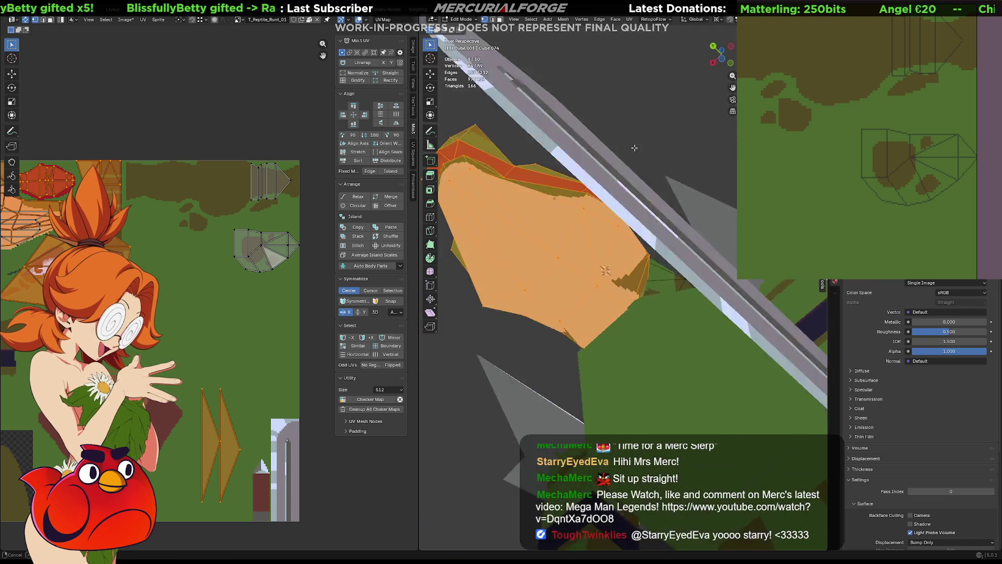
{"action": "middle_click_drag", "start_coordinate": [611, 259], "coordinate": [595, 281]}
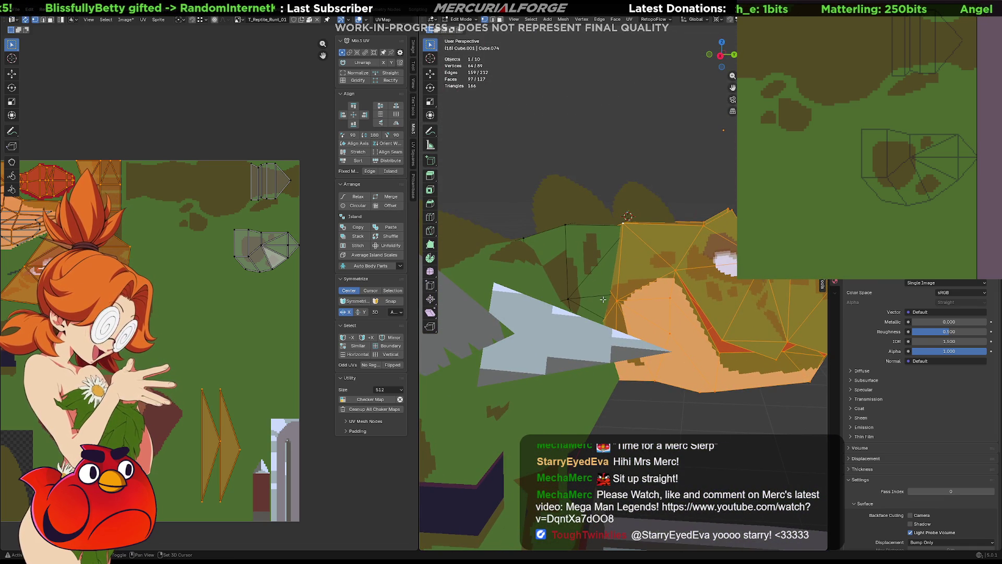
- Tilt the head faces about the X axis, then tilt the whole head object about X in Object Mode
{"action": "key", "text": "r"}
{"action": "key", "text": "x"}
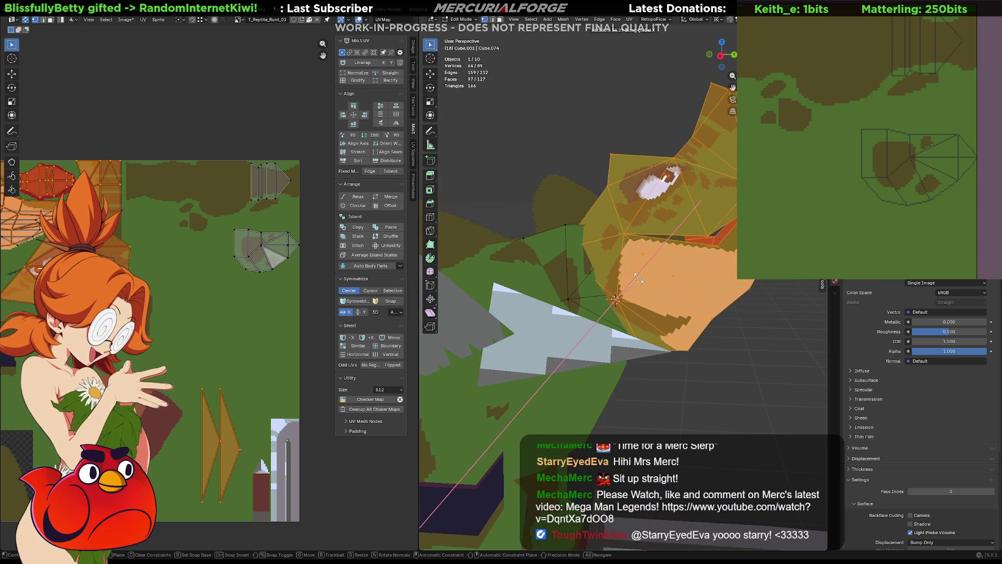
{"action": "left_click", "coordinate": [636, 290]}
{"action": "right_click", "coordinate": [597, 289]}
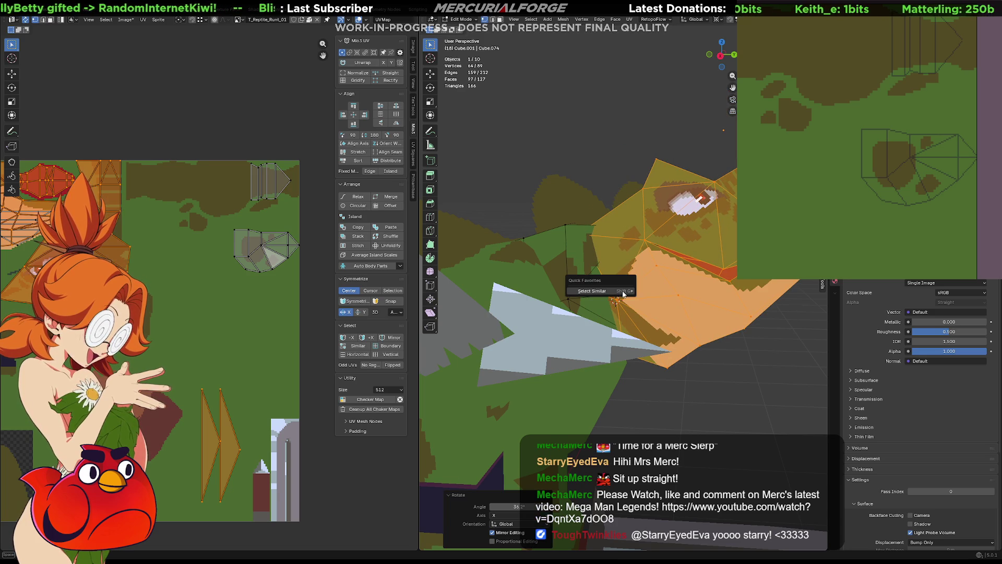
{"action": "key", "text": "Escape"}
{"action": "key", "text": "Tab"}
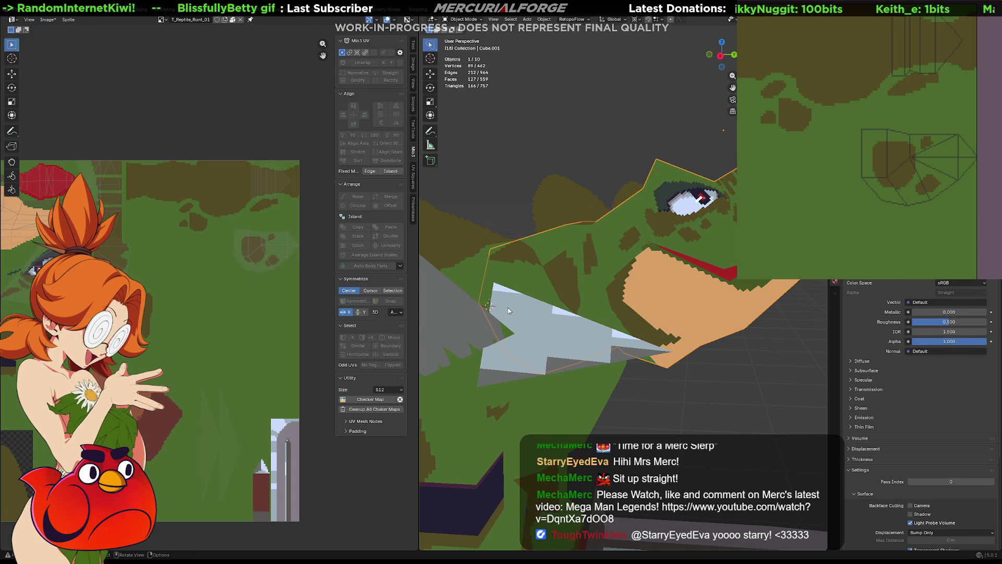
{"action": "key", "text": "r"}
{"action": "key", "text": "x"}
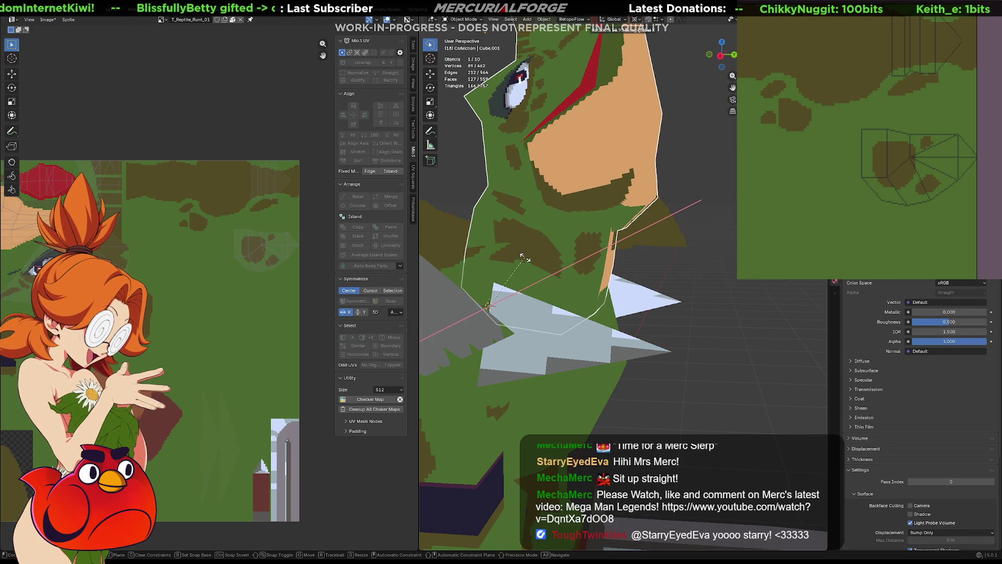
{"action": "left_click", "coordinate": [525, 259]}
{"action": "mouse_move", "coordinate": [525, 257]}
{"action": "middle_mouse_down"}
{"action": "mouse_move", "coordinate": [510, 213]}
{"action": "mouse_move", "coordinate": [632, 216]}
{"action": "middle_mouse_up"}
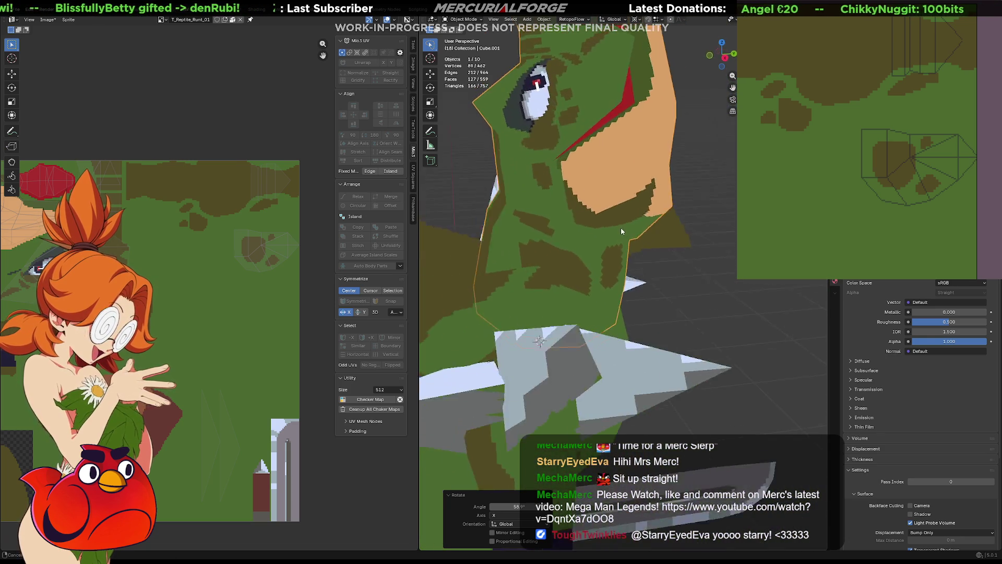
{"action": "scroll", "coordinate": [633, 215], "scroll_direction": "down", "scroll_amount": 5}
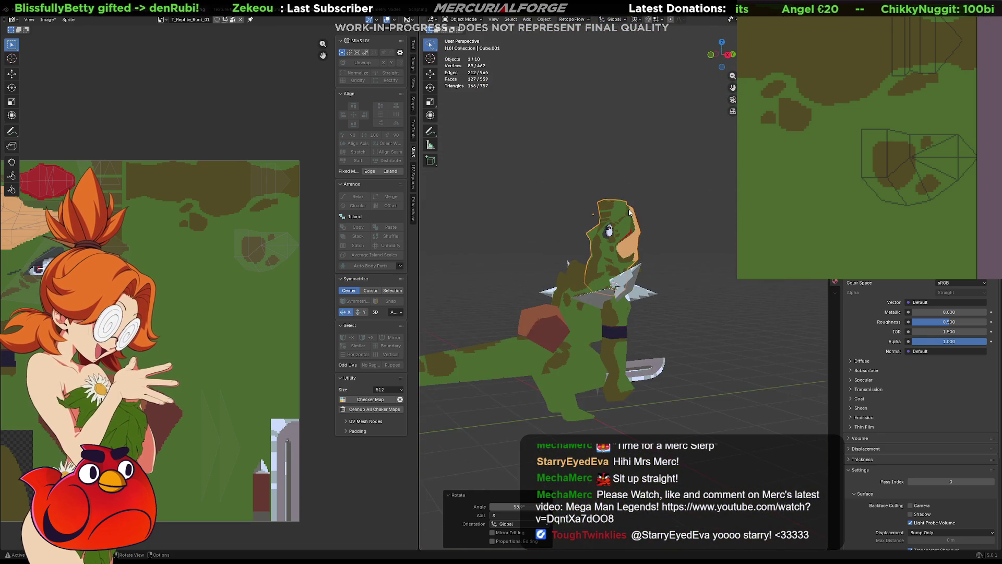
- Rotate the head and torso together about the X axis and inspect from several sides
{"action": "mouse_move", "coordinate": [632, 216]}
{"action": "middle_mouse_down"}
{"action": "mouse_move", "coordinate": [523, 231]}
{"action": "mouse_move", "coordinate": [633, 277]}
{"action": "mouse_move", "coordinate": [423, 277]}
{"action": "mouse_move", "coordinate": [732, 284]}
{"action": "middle_mouse_up"}
{"action": "left_click", "coordinate": [611, 319], "text": "shift"}
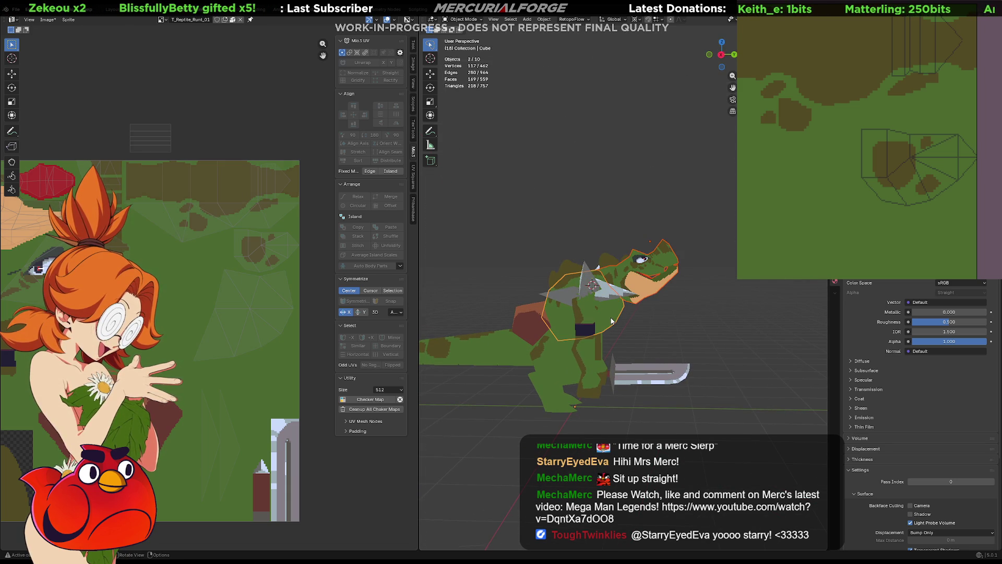
{"action": "key", "text": "r"}
{"action": "key", "text": "x"}
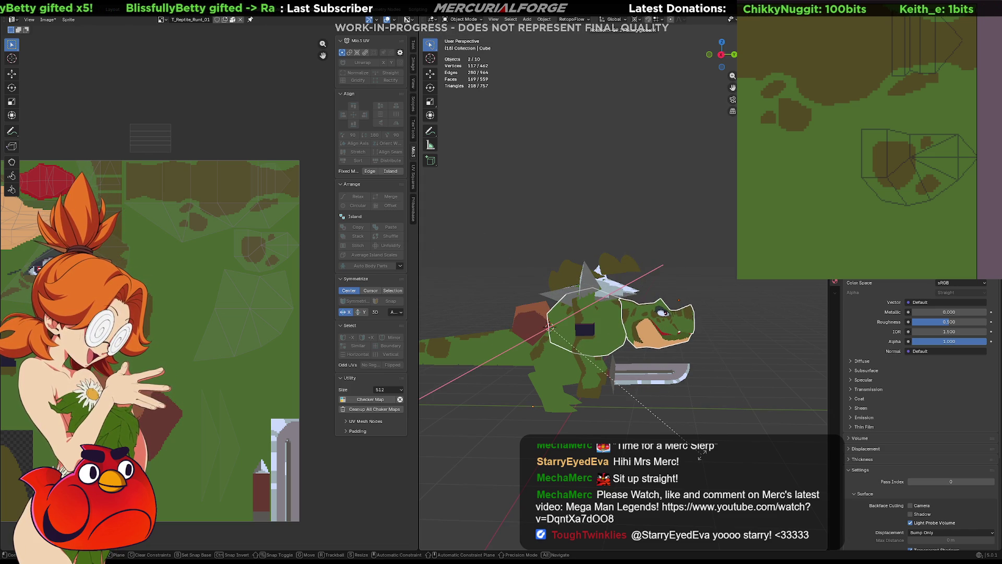
{"action": "left_click", "coordinate": [699, 455]}
{"action": "middle_click_drag", "start_coordinate": [726, 317], "coordinate": [582, 318]}
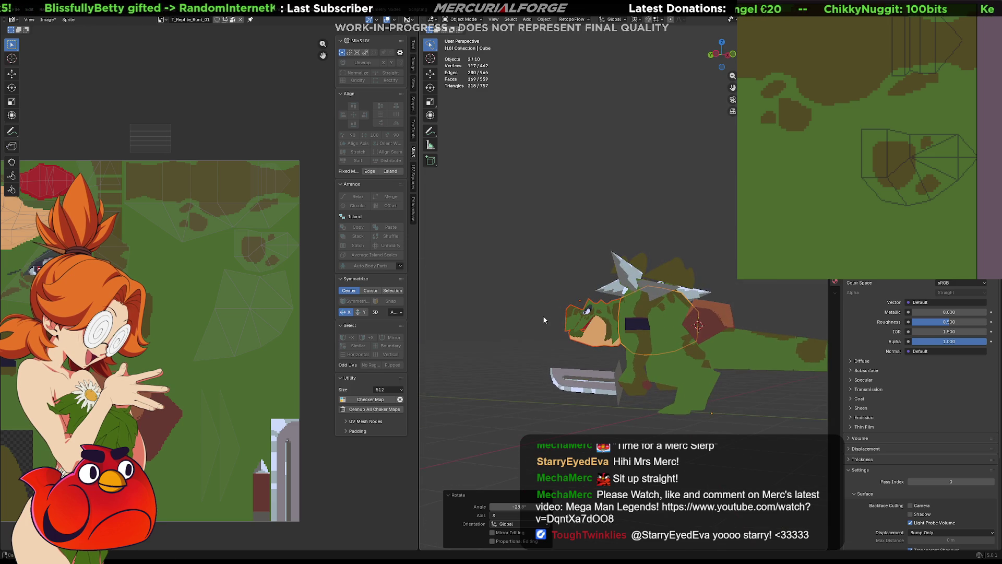
{"action": "mouse_move", "coordinate": [582, 318]}
{"action": "middle_mouse_down"}
{"action": "mouse_move", "coordinate": [652, 331]}
{"action": "mouse_move", "coordinate": [750, 325]}
{"action": "middle_mouse_up"}
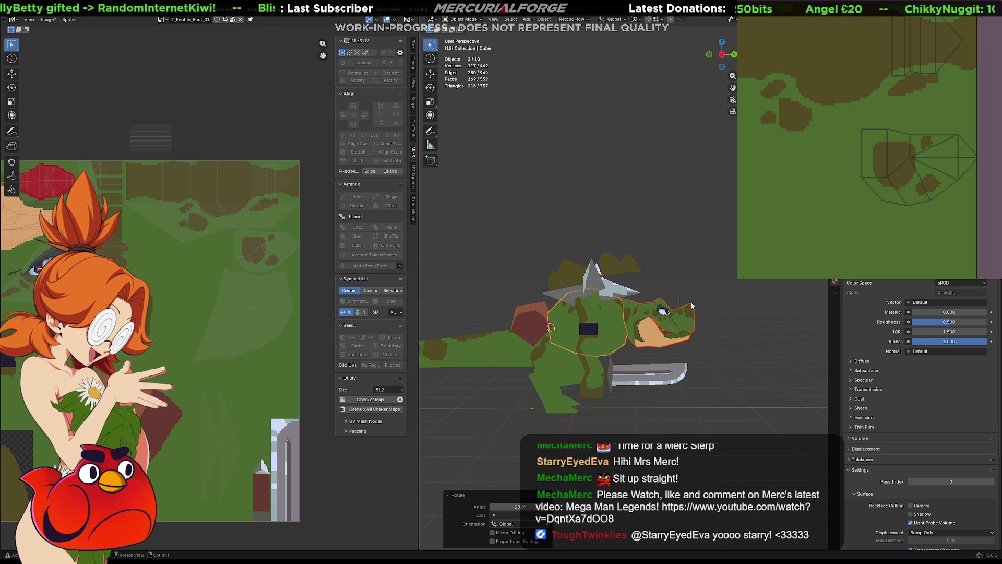
{"action": "middle_click_drag", "start_coordinate": [738, 322], "coordinate": [557, 312]}
- Select the head object alone and enter Edit Mode with no faces selected
{"action": "left_click", "coordinate": [579, 309]}
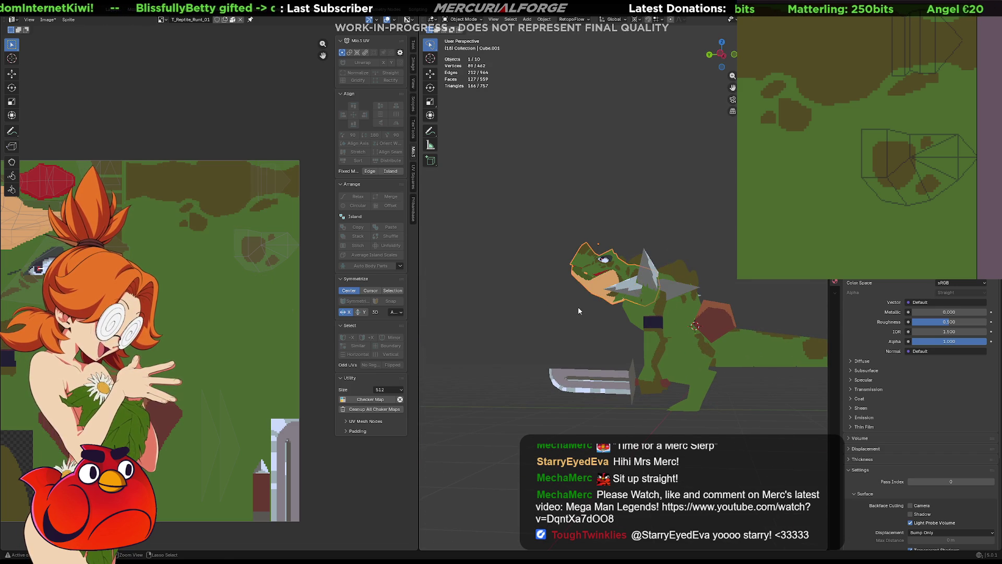
{"action": "key", "text": "Tab"}
{"action": "left_click", "coordinate": [693, 241]}
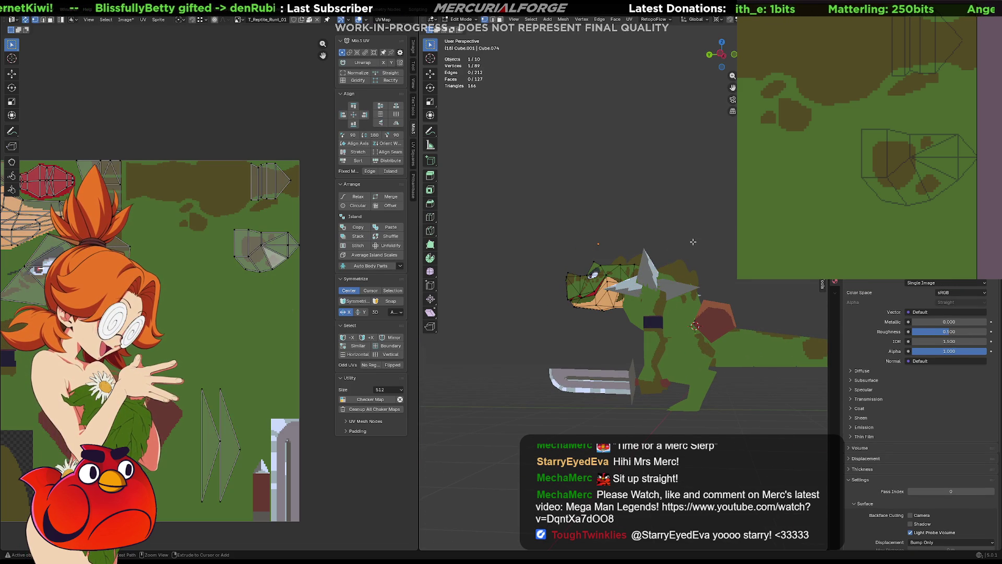
- Locate the stray white fin object among the hidden pieces and delete it
{"action": "key", "text": "Tab"}
{"action": "mouse_move", "coordinate": [686, 247]}
{"action": "middle_mouse_down"}
{"action": "mouse_move", "coordinate": [676, 262]}
{"action": "mouse_move", "coordinate": [730, 282]}
{"action": "mouse_move", "coordinate": [699, 274]}
{"action": "middle_mouse_up"}
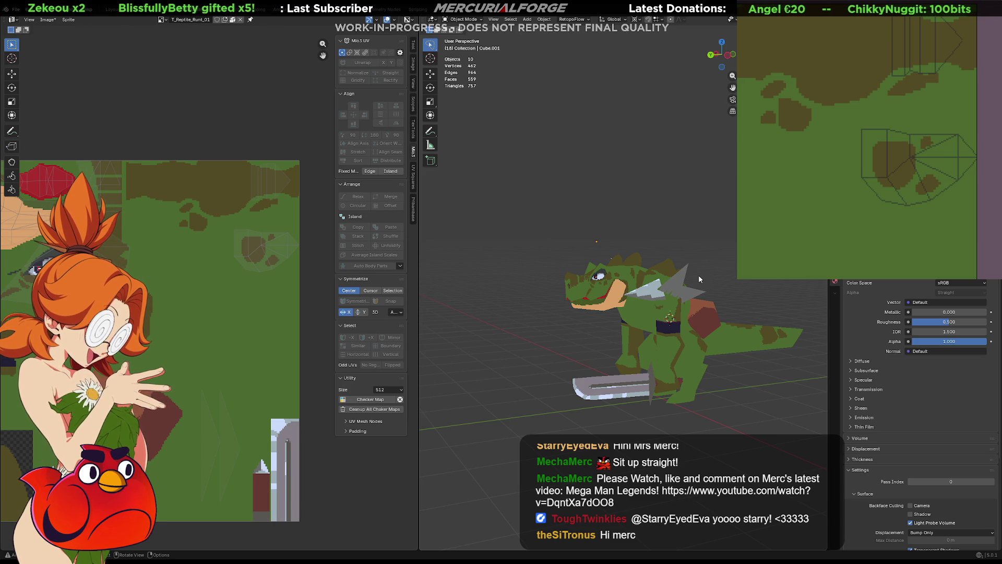
{"action": "mouse_move", "coordinate": [679, 333]}
{"action": "middle_mouse_down"}
{"action": "mouse_move", "coordinate": [621, 352]}
{"action": "mouse_move", "coordinate": [604, 400]}
{"action": "mouse_move", "coordinate": [604, 356]}
{"action": "mouse_move", "coordinate": [596, 362]}
{"action": "mouse_move", "coordinate": [607, 392]}
{"action": "mouse_move", "coordinate": [596, 421]}
{"action": "mouse_move", "coordinate": [707, 342]}
{"action": "middle_mouse_up"}
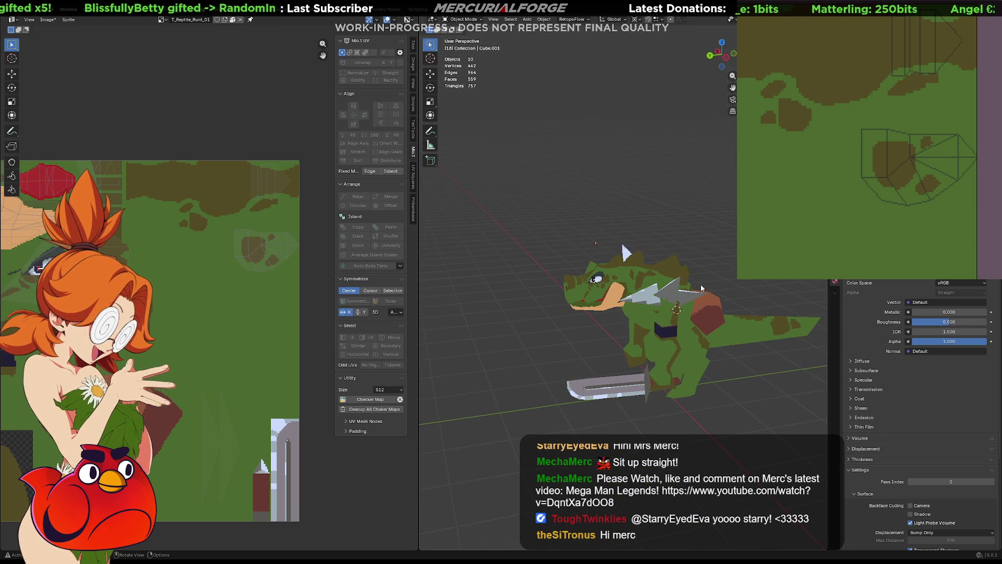
{"action": "left_click", "coordinate": [662, 292]}
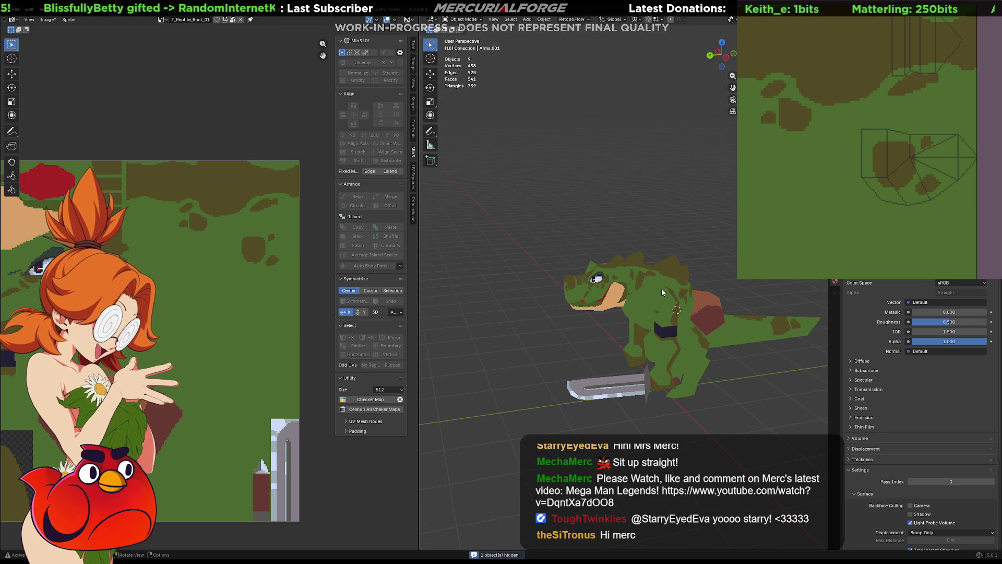
{"action": "key", "text": "h"}
{"action": "key", "text": "ctrl+h"}
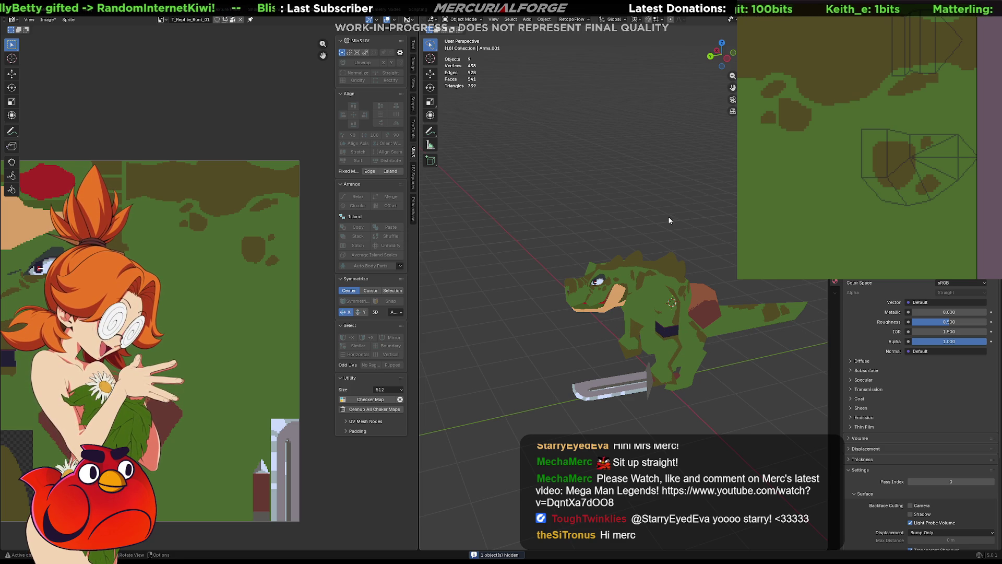
{"action": "key", "text": "alt+h"}
{"action": "left_click", "coordinate": [668, 232]}
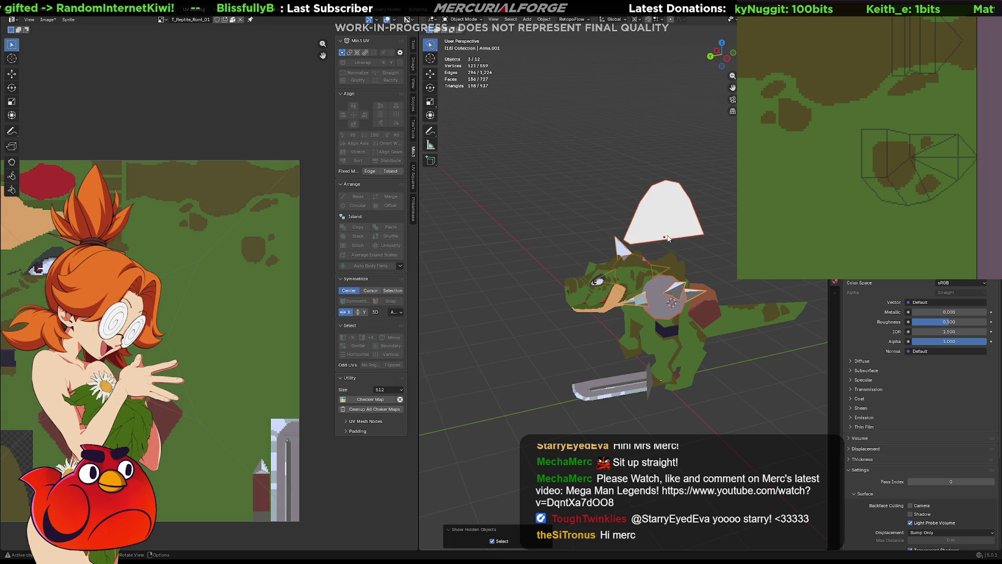
{"action": "key", "text": "Delete"}
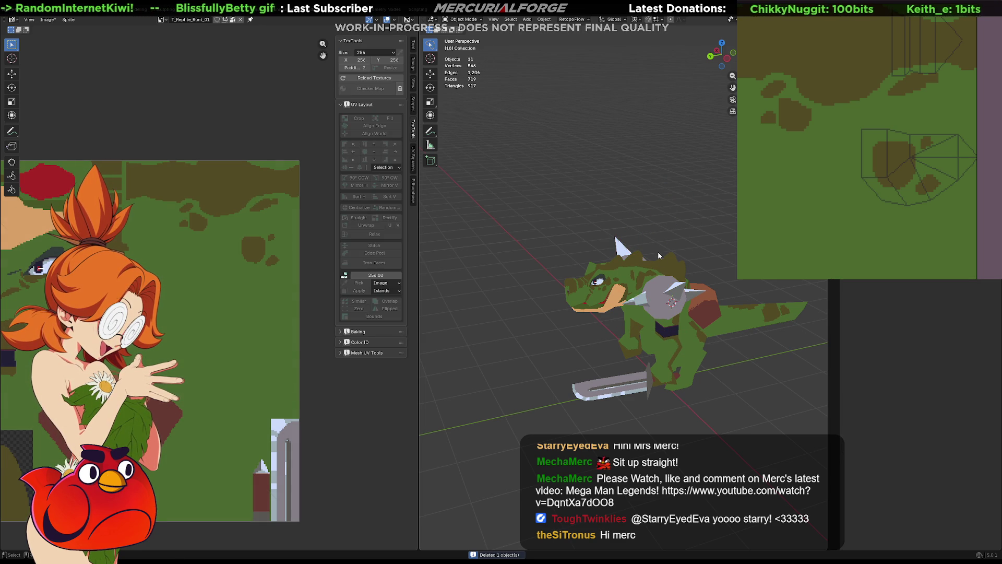
- Hide the grey shield disc and white spike object, leaving the reptile alone
{"action": "left_click", "coordinate": [666, 288]}
{"action": "key", "text": "h"}
{"action": "left_click", "coordinate": [666, 289]}
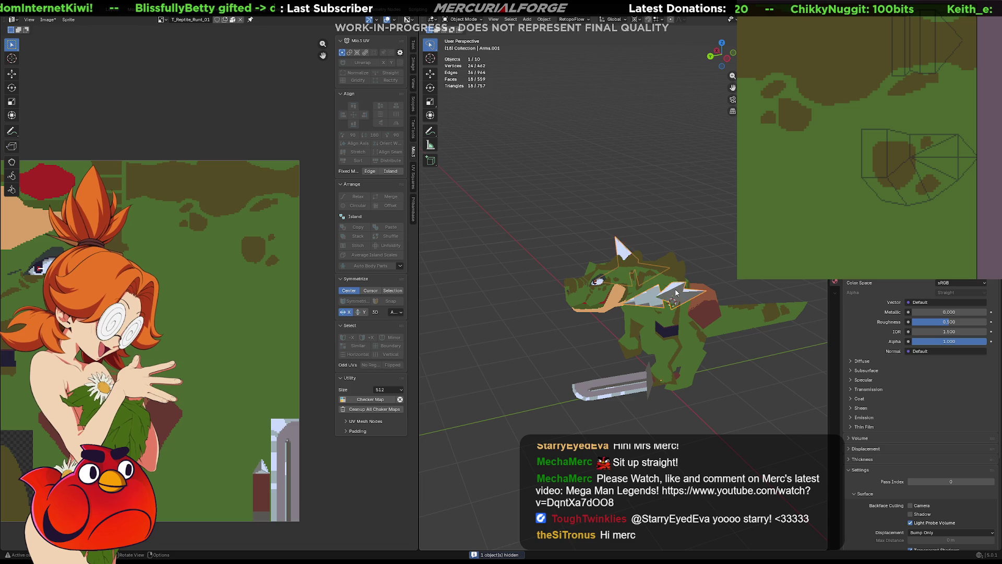
{"action": "key", "text": "h"}
{"action": "key", "text": "ctrl+h"}
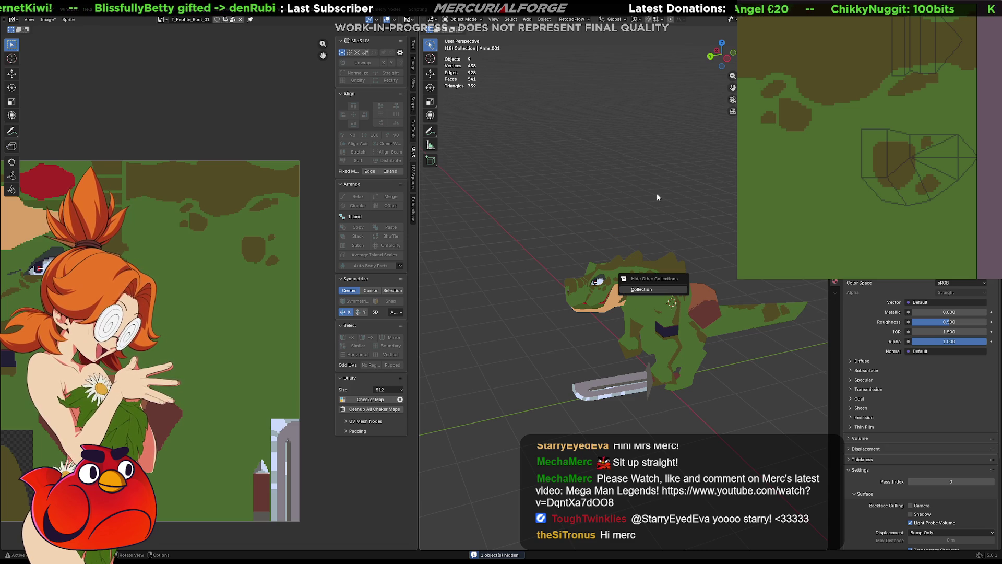
{"action": "key", "text": "Escape"}
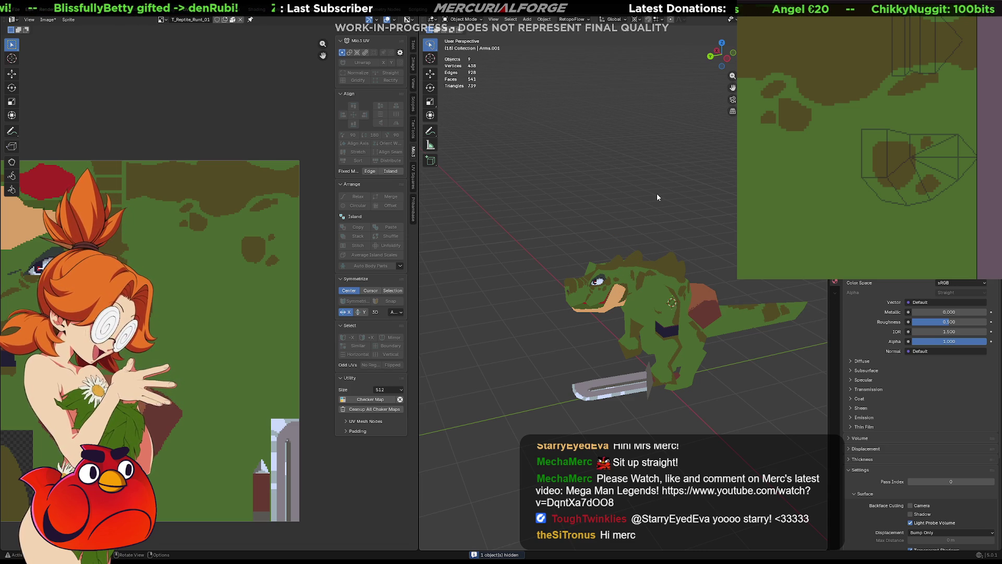
{"action": "left_click", "coordinate": [26, 11]}
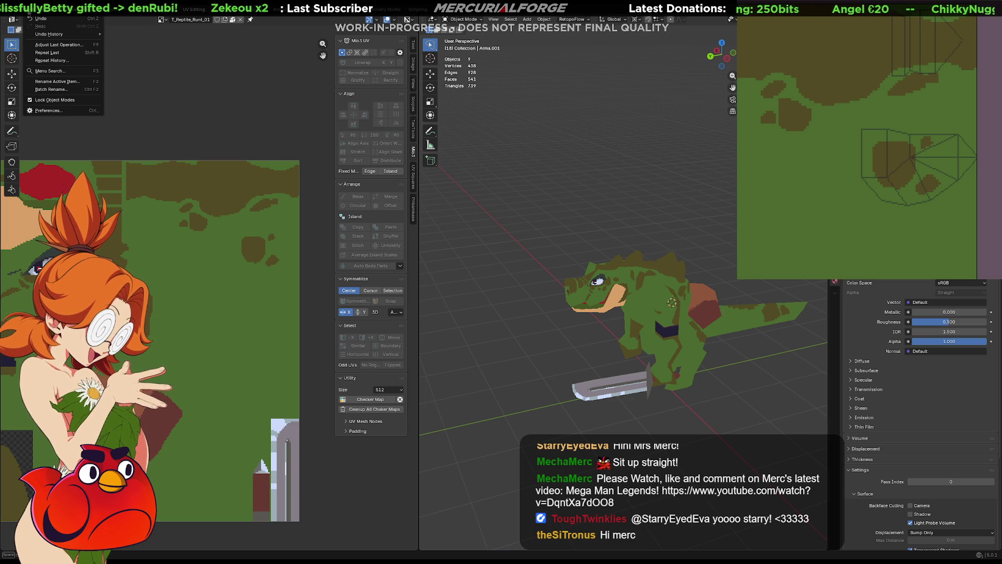
{"action": "left_click", "coordinate": [49, 116]}
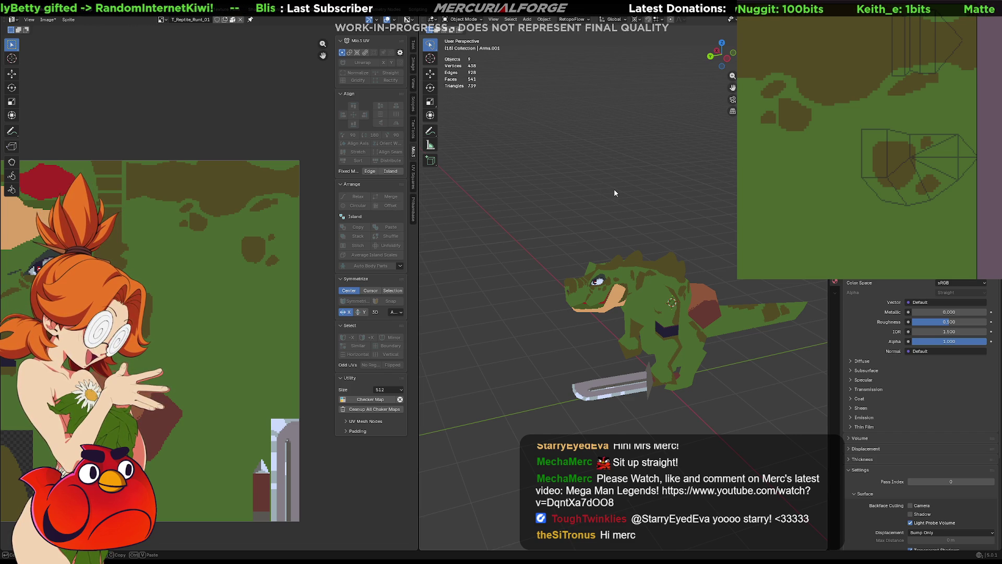
- Unhide the shoulder pieces, toggle the shoulder pad's visibility and save
{"action": "key", "text": "alt+h"}
{"action": "key", "text": "ctrl+z"}
{"action": "key", "text": "ctrl+shift+z"}
{"action": "key", "text": "alt+a"}
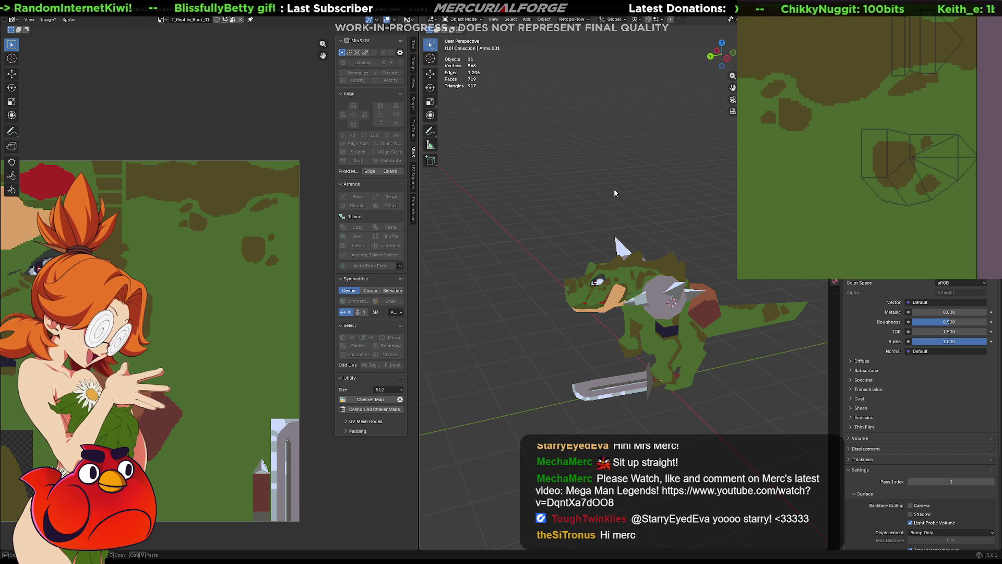
{"action": "left_click", "coordinate": [660, 291]}
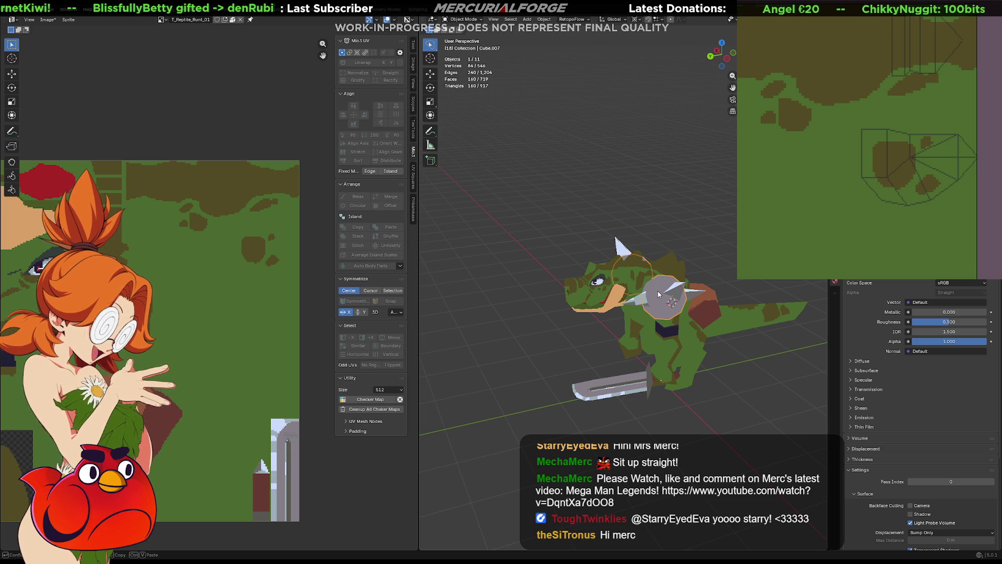
{"action": "key", "text": "h"}
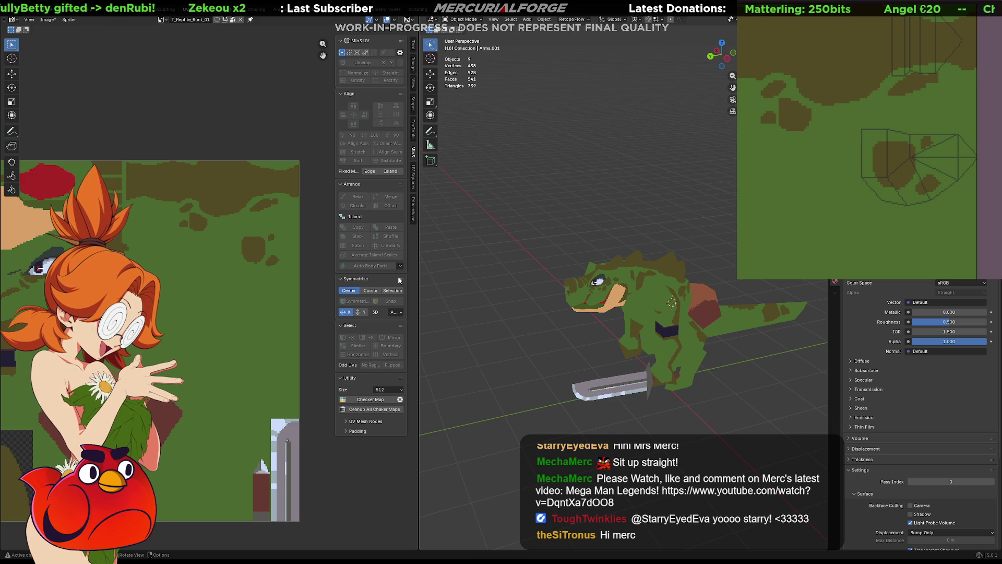
{"action": "key", "text": "alt+h"}
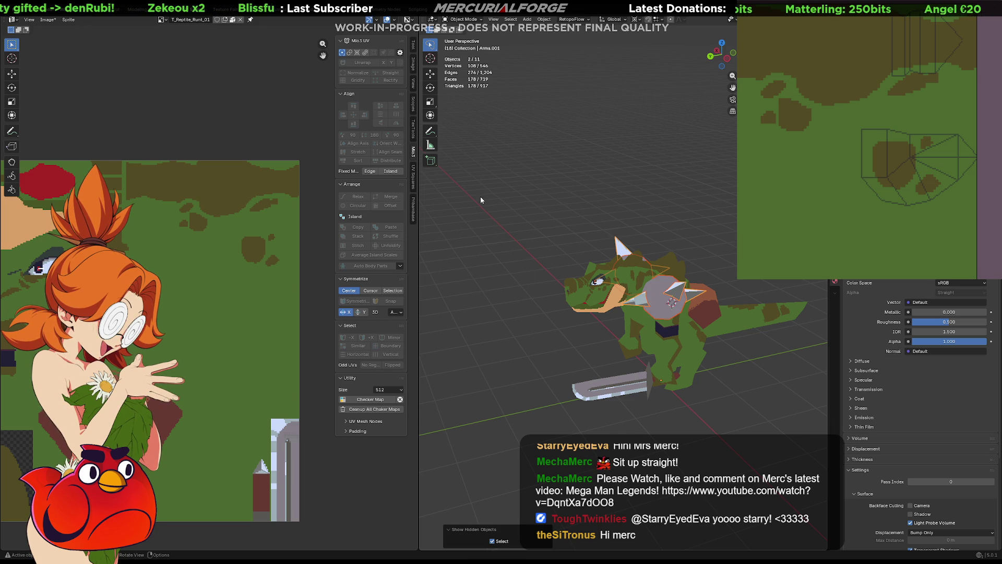
{"action": "key", "text": "ctrl+s"}
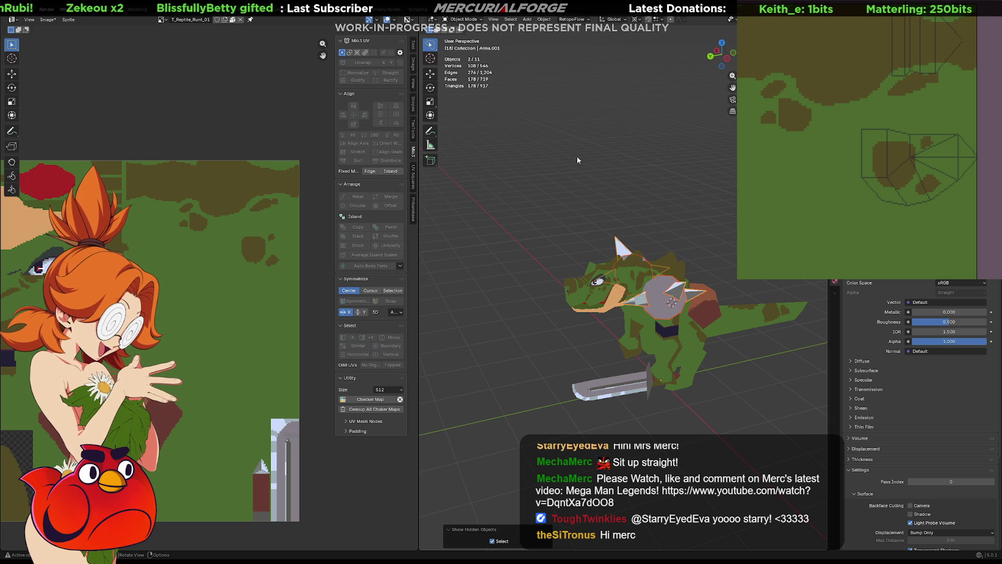
- Hide the spikes while keeping the grey shoulder shield visible on the reptile
{"action": "left_click", "coordinate": [600, 194]}
{"action": "left_click", "coordinate": [658, 307]}
{"action": "key", "text": "h"}
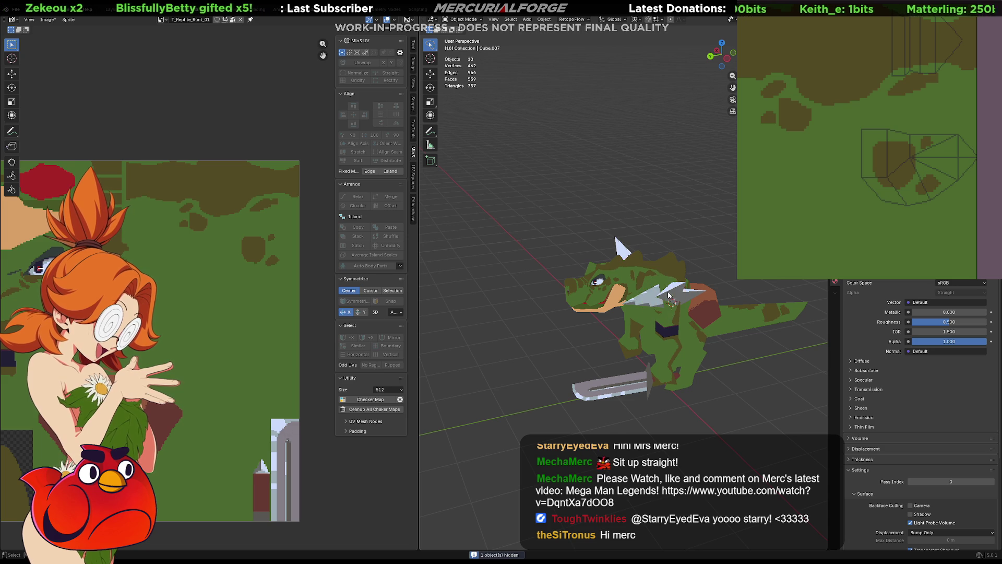
{"action": "key", "text": "h"}
{"action": "middle_click_drag", "start_coordinate": [672, 302], "coordinate": [753, 285]}
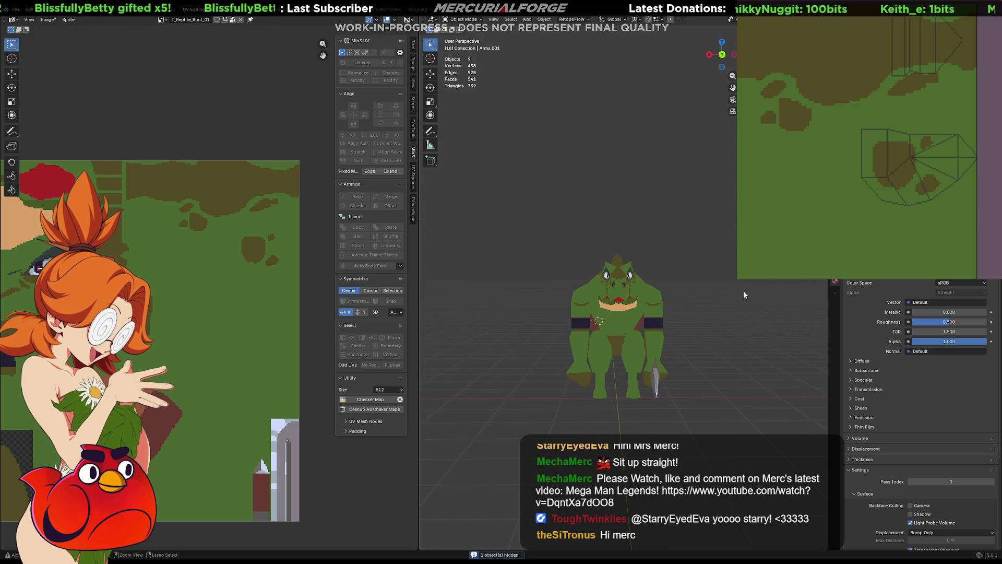
{"action": "key", "text": "alt+h"}
{"action": "key", "text": "h"}
{"action": "mouse_move", "coordinate": [681, 272]}
{"action": "middle_mouse_down"}
{"action": "mouse_move", "coordinate": [807, 304]}
{"action": "mouse_move", "coordinate": [742, 306]}
{"action": "middle_mouse_up"}
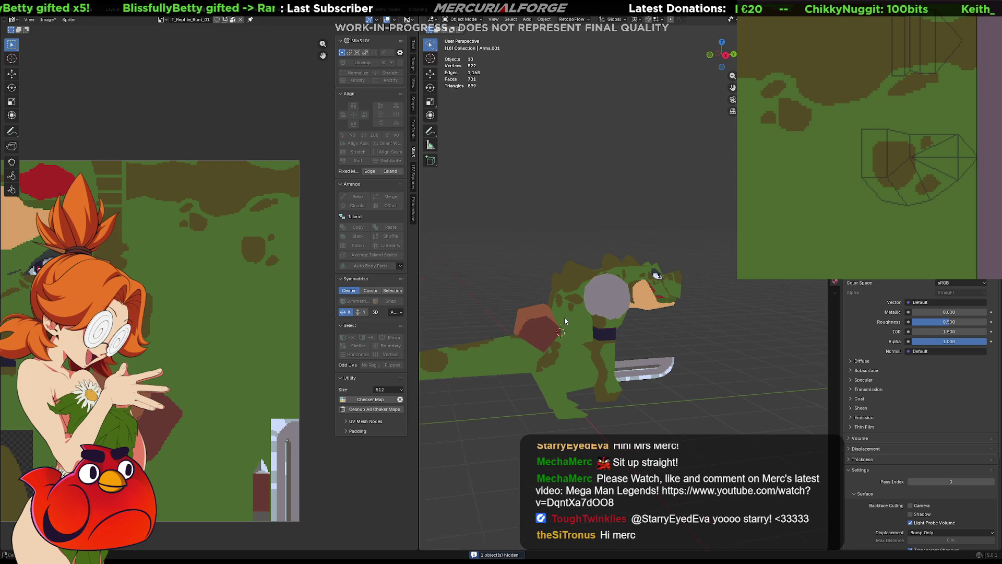
{"action": "scroll", "coordinate": [581, 322], "scroll_direction": "up", "scroll_amount": 1}
{"action": "scroll", "coordinate": [595, 320], "scroll_direction": "up", "scroll_amount": 1}
{"action": "scroll", "coordinate": [605, 319], "scroll_direction": "up", "scroll_amount": 1}
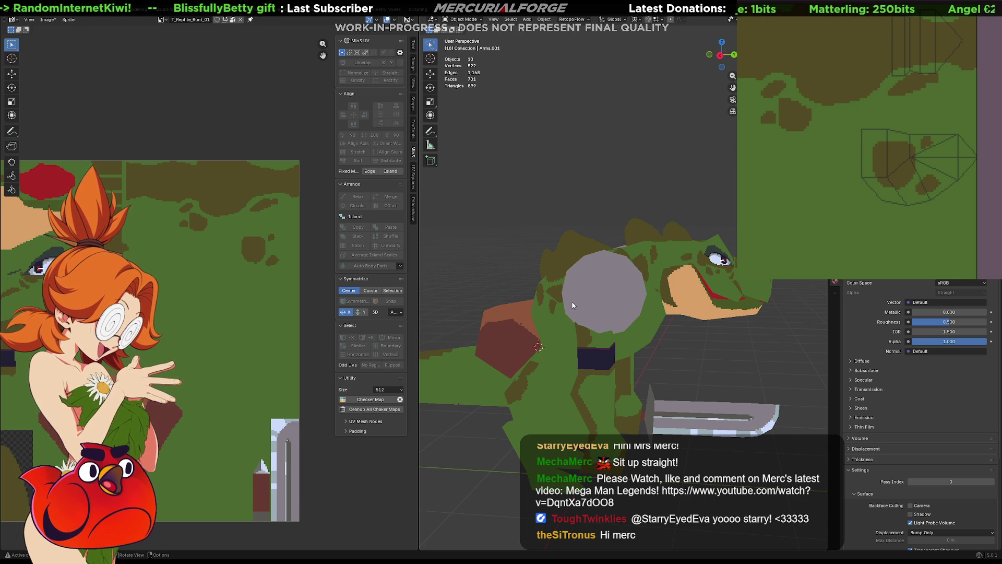
- Inspect the shield disc and arm from several angles, briefly entering and leaving edit mode
{"action": "left_click", "coordinate": [605, 319]}
{"action": "left_click", "coordinate": [606, 346]}
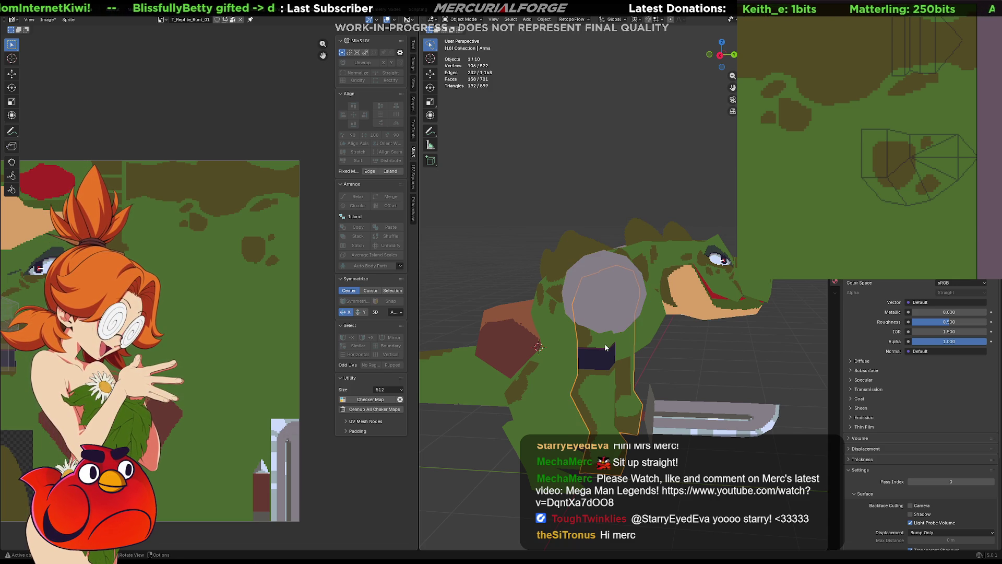
{"action": "scroll", "coordinate": [605, 348], "scroll_direction": "up", "scroll_amount": 4}
{"action": "mouse_move", "coordinate": [606, 344]}
{"action": "middle_mouse_down"}
{"action": "mouse_move", "coordinate": [691, 302]}
{"action": "mouse_move", "coordinate": [632, 265]}
{"action": "middle_mouse_up"}
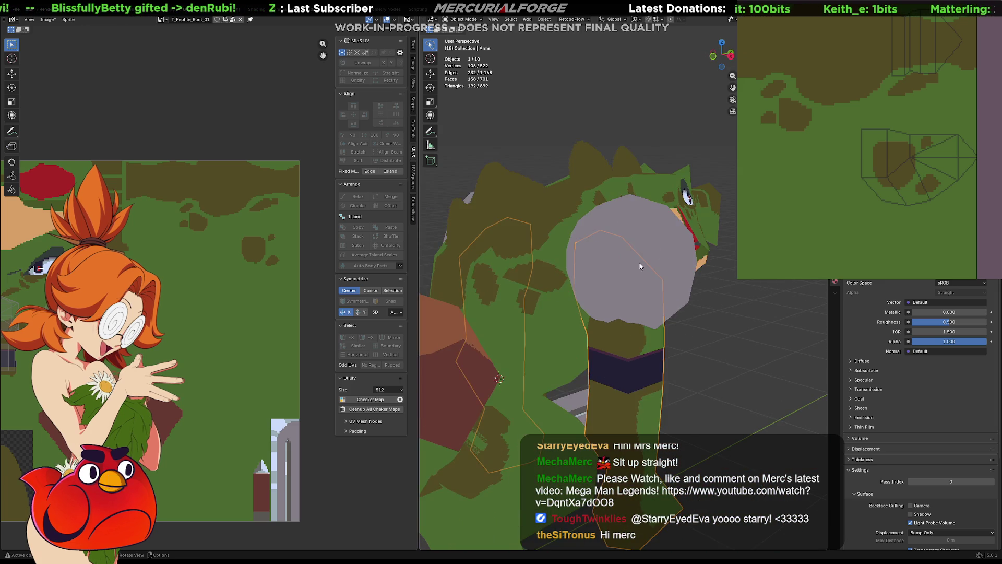
{"action": "left_click", "coordinate": [632, 265]}
{"action": "middle_click_drag", "start_coordinate": [691, 287], "coordinate": [581, 274]}
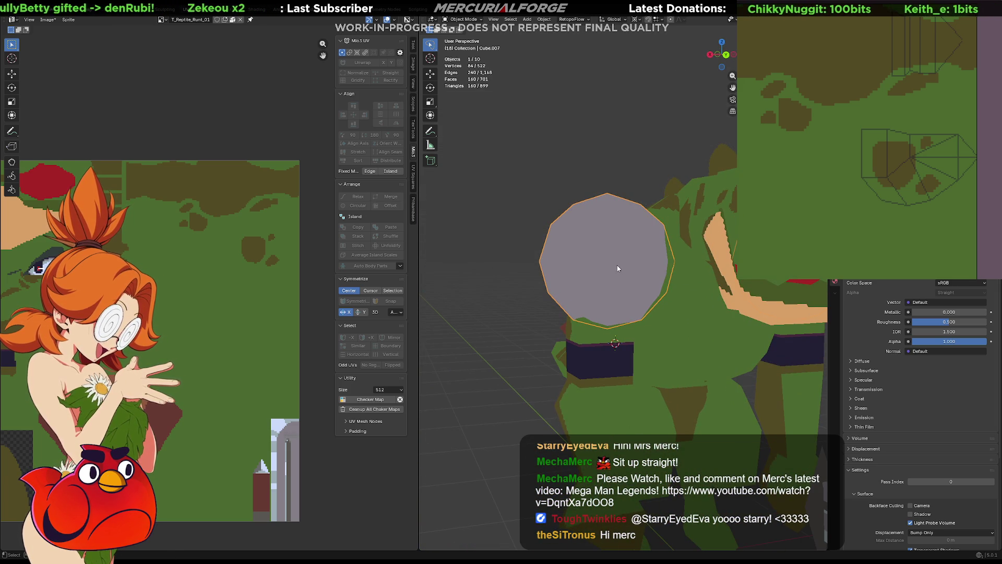
{"action": "key", "text": "Tab"}
{"action": "key", "text": "grave"}
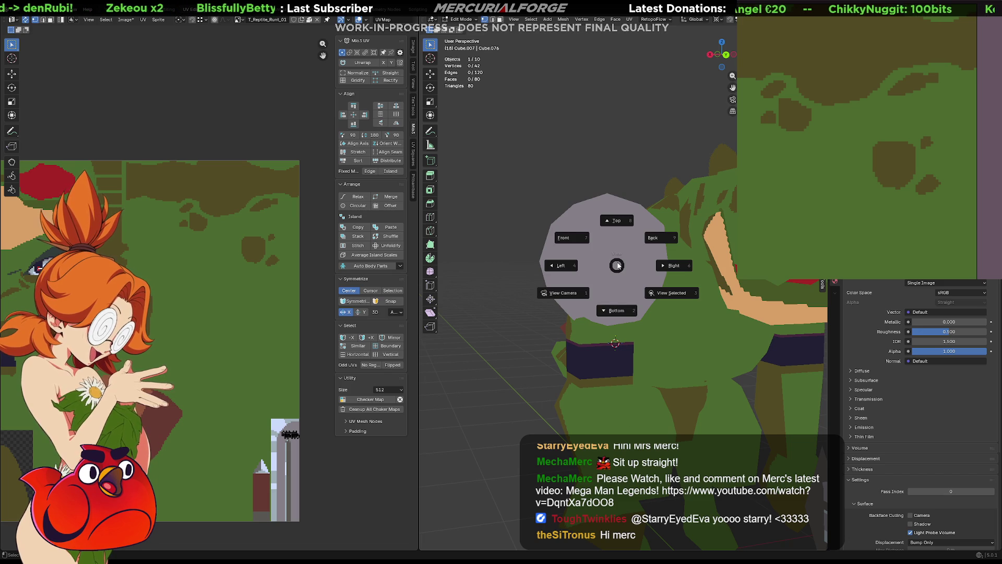
{"action": "key", "text": "Escape"}
{"action": "key", "text": "Tab"}
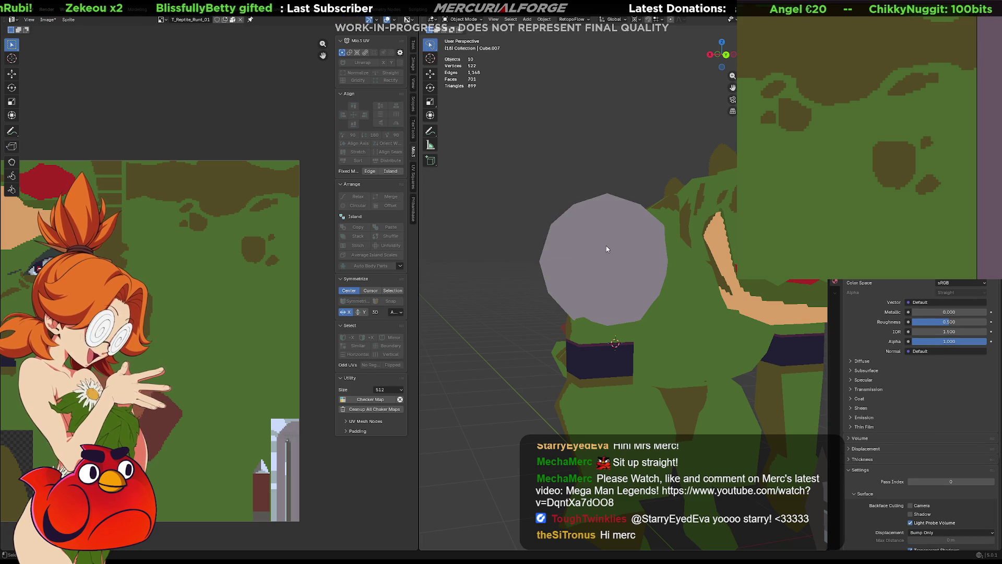
- From a front view, deselect everything and bring up the Add list with Shift+A
{"action": "mouse_move", "coordinate": [607, 246]}
{"action": "middle_mouse_down"}
{"action": "mouse_move", "coordinate": [633, 272]}
{"action": "mouse_move", "coordinate": [508, 289]}
{"action": "mouse_move", "coordinate": [661, 332]}
{"action": "mouse_move", "coordinate": [695, 326]}
{"action": "middle_mouse_up"}
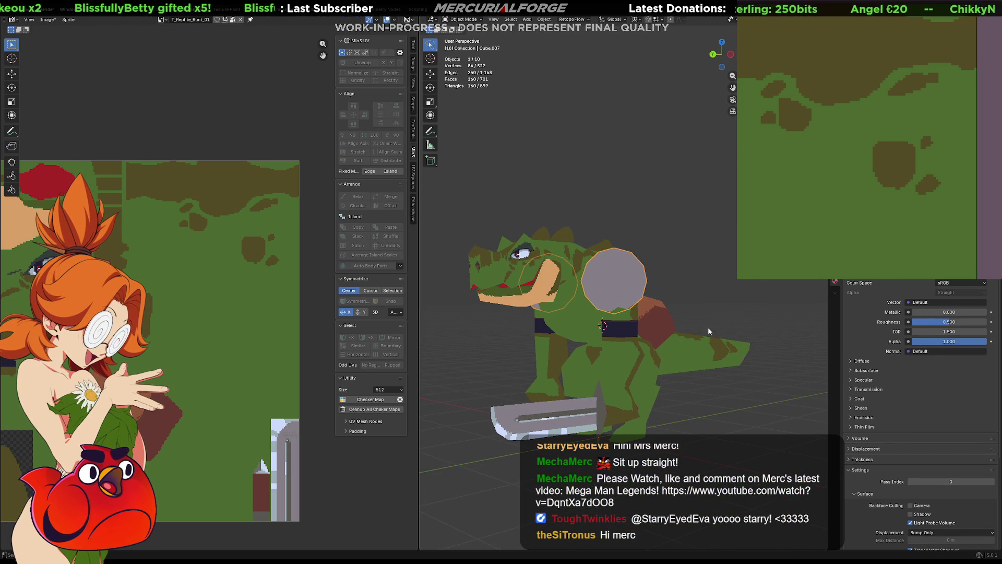
{"action": "left_click", "coordinate": [704, 288]}
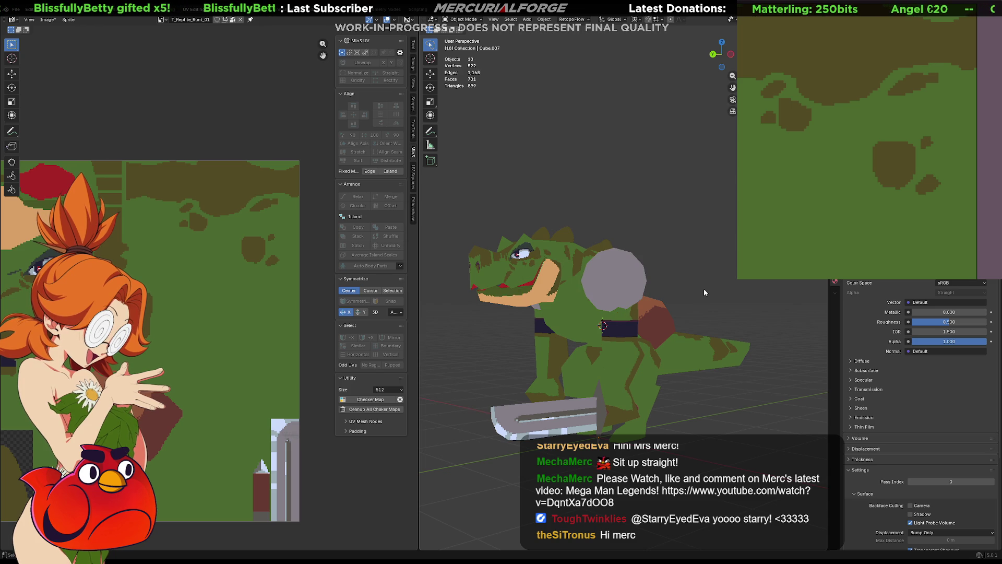
{"action": "key", "text": "shift+a"}
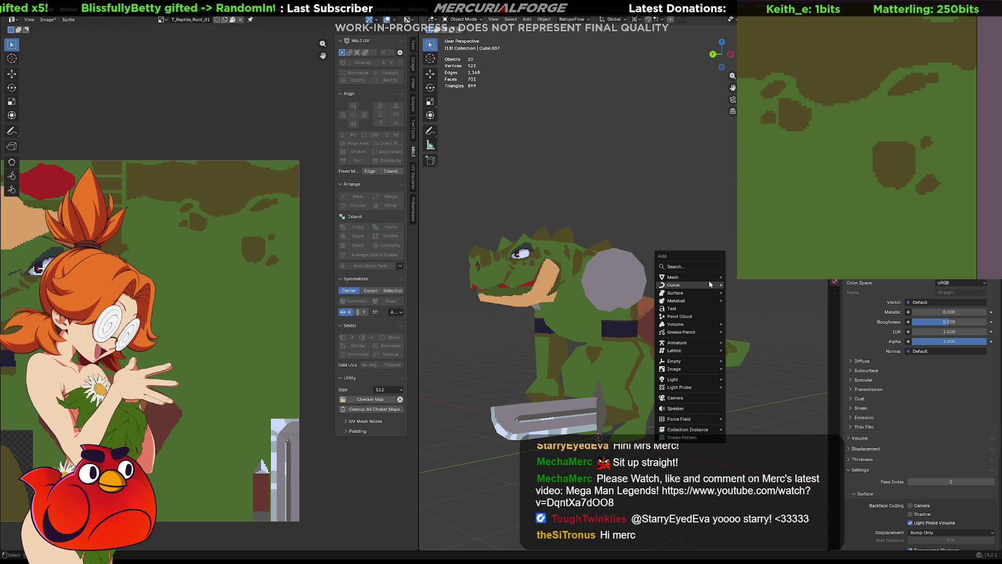
{"action": "mouse_move", "coordinate": [689, 277]}
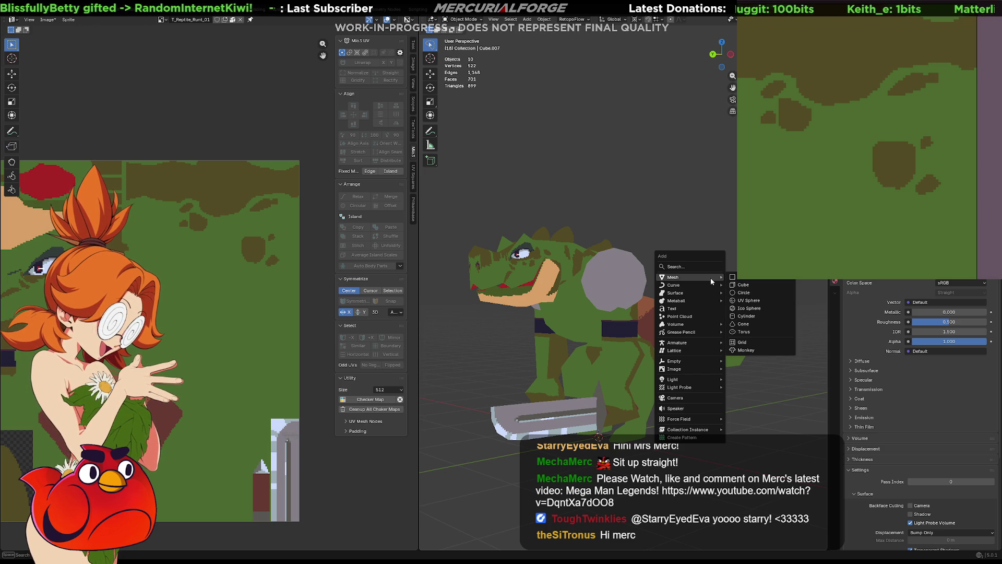
- Add a trial ico sphere and enable wireframe edges over all models in the overlays
{"action": "left_click", "coordinate": [751, 309]}
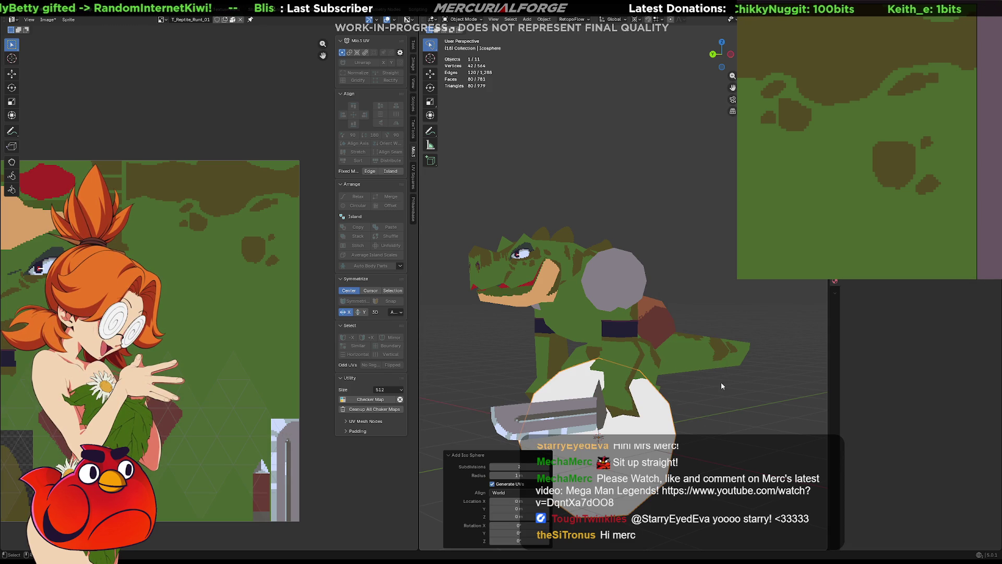
{"action": "middle_click_drag", "start_coordinate": [722, 381], "coordinate": [693, 346], "text": "shift"}
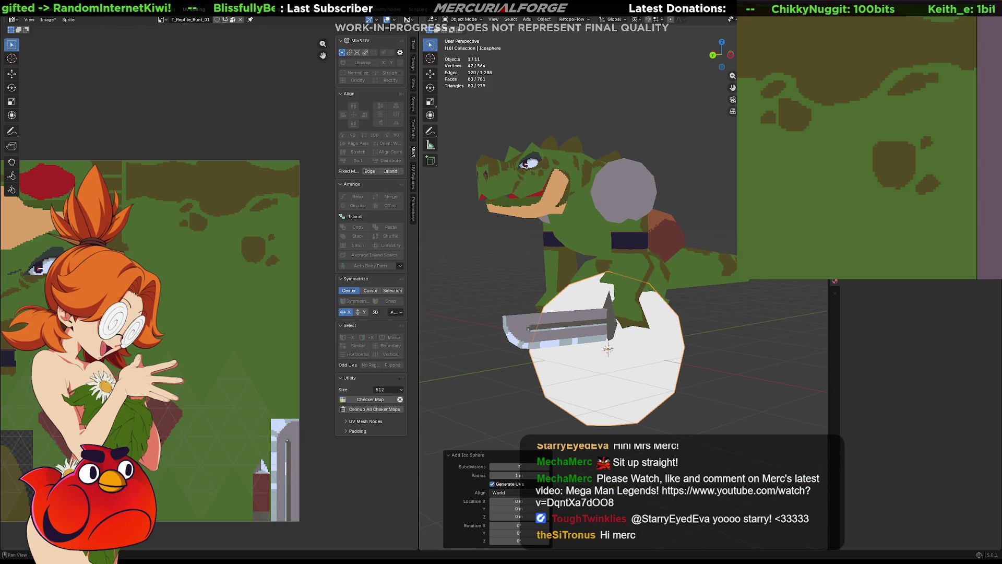
{"action": "left_click", "coordinate": [730, 19]}
{"action": "left_click", "coordinate": [718, 153]}
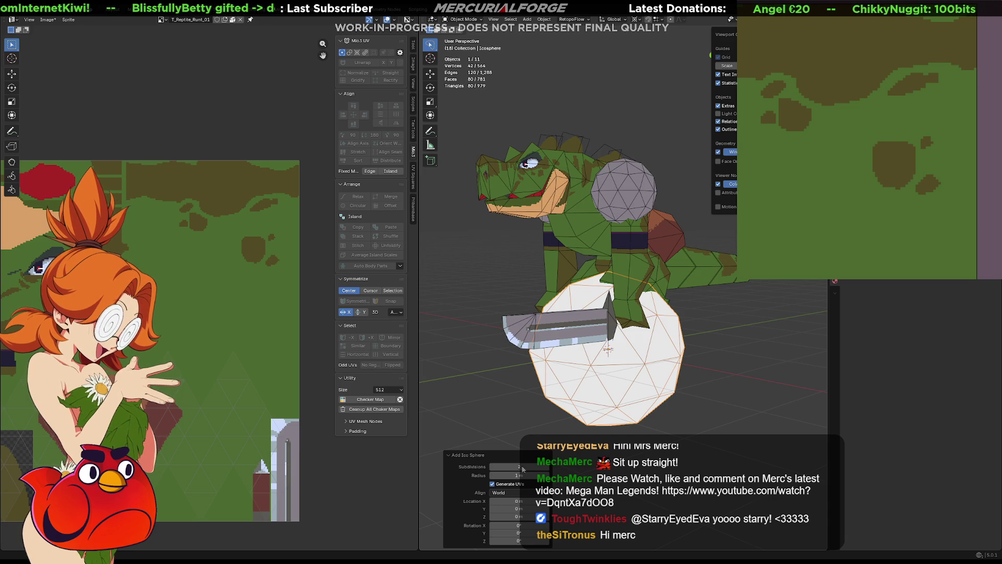
- Set the ico sphere's subdivisions to 1, then delete the trial sphere
{"action": "left_click", "coordinate": [492, 468]}
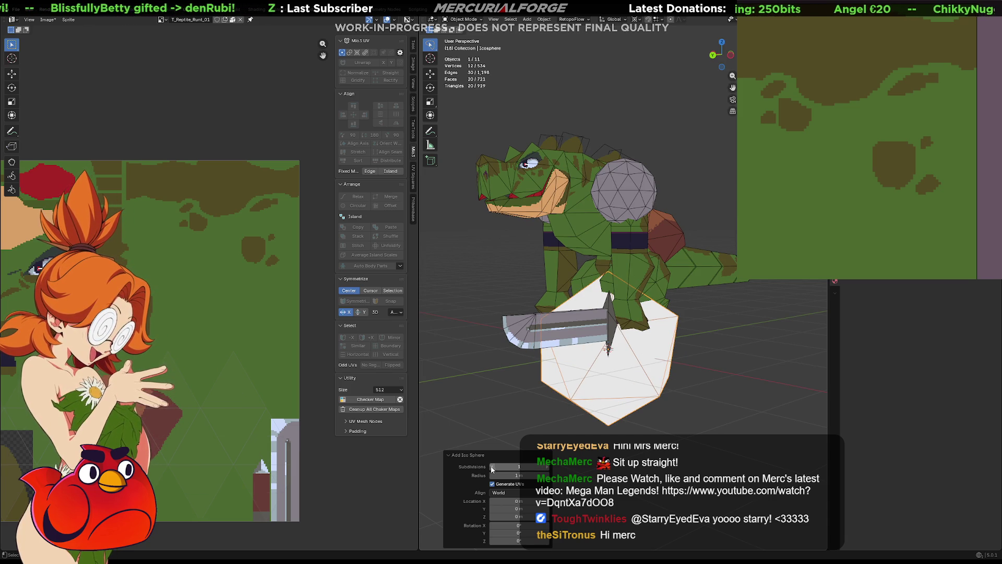
{"action": "scroll", "coordinate": [489, 466], "scroll_direction": "up", "scroll_amount": 1, "text": "ctrl"}
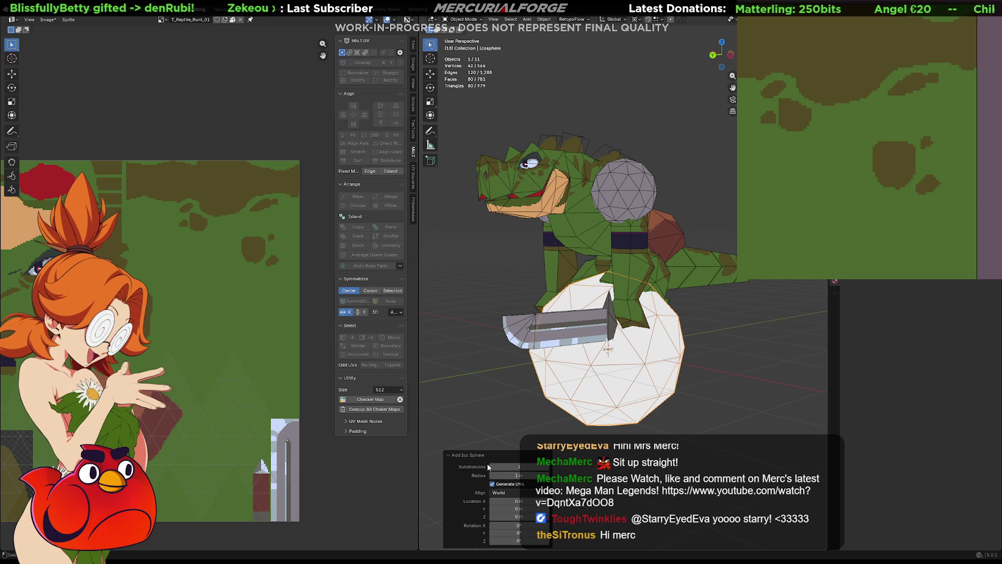
{"action": "left_click", "coordinate": [493, 466]}
{"action": "mouse_move", "coordinate": [511, 412]}
{"action": "middle_mouse_down"}
{"action": "mouse_move", "coordinate": [582, 392]}
{"action": "mouse_move", "coordinate": [685, 391]}
{"action": "mouse_move", "coordinate": [513, 394]}
{"action": "middle_mouse_up"}
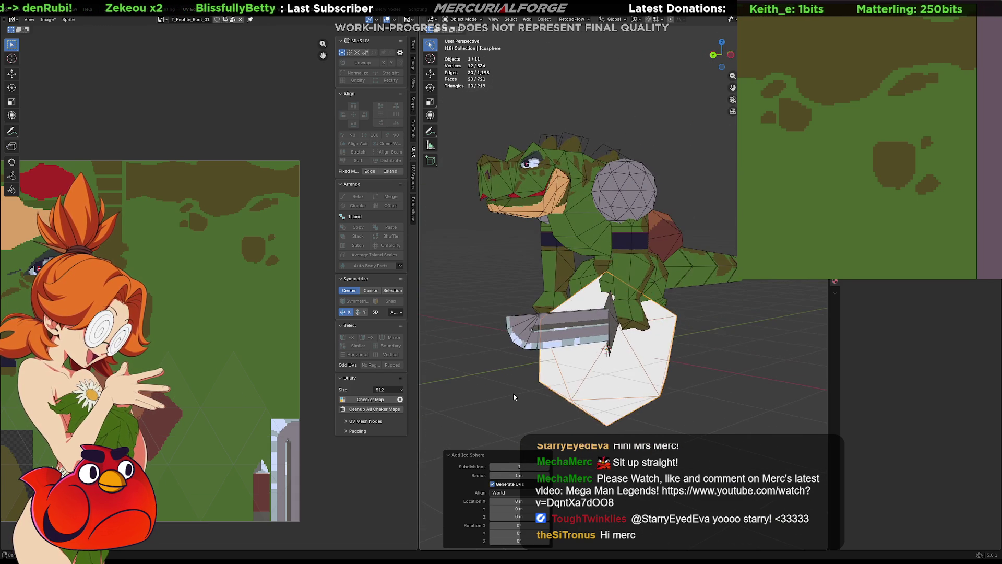
{"action": "key", "text": "Delete"}
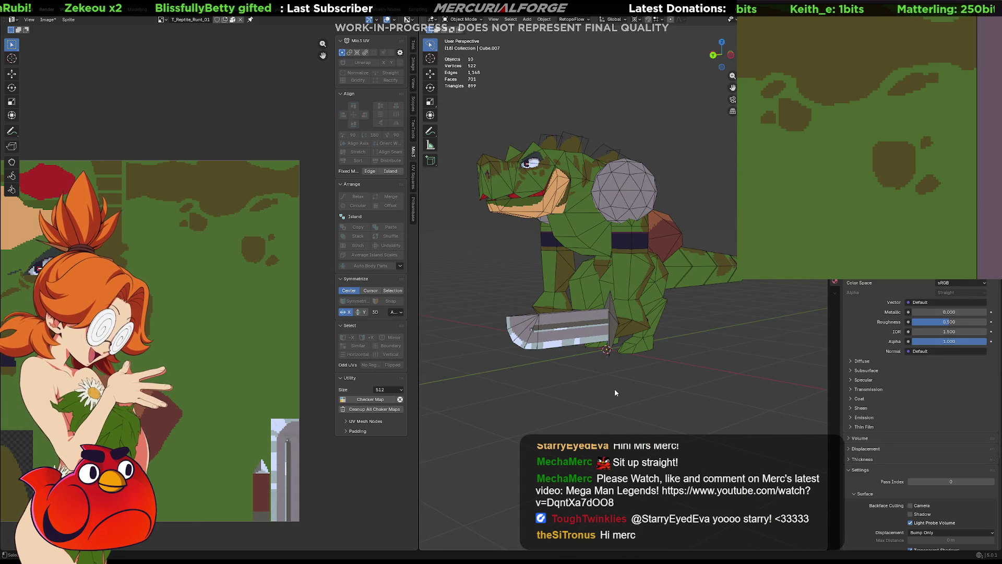
{"action": "key", "text": "shift+a"}
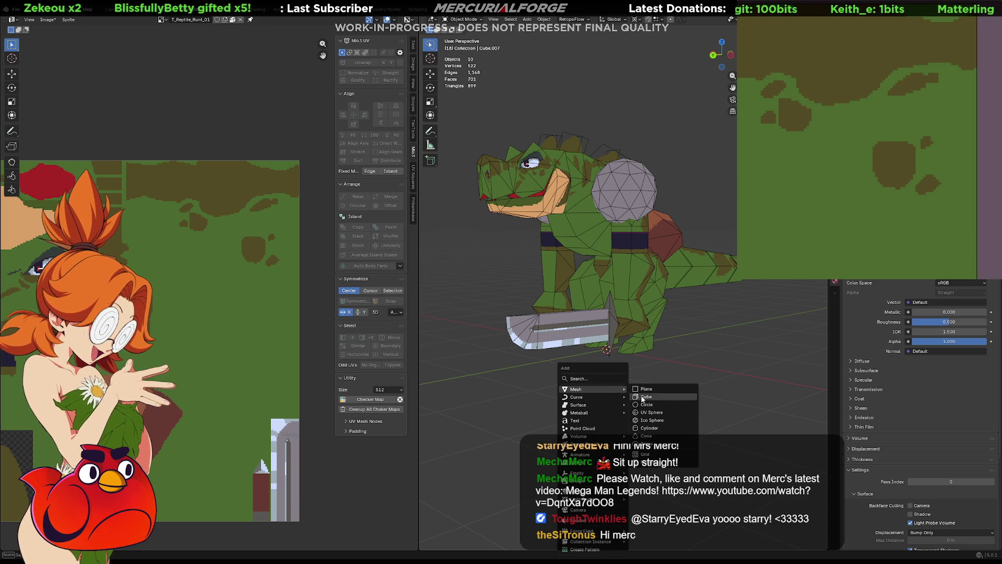
{"action": "left_click", "coordinate": [643, 398]}
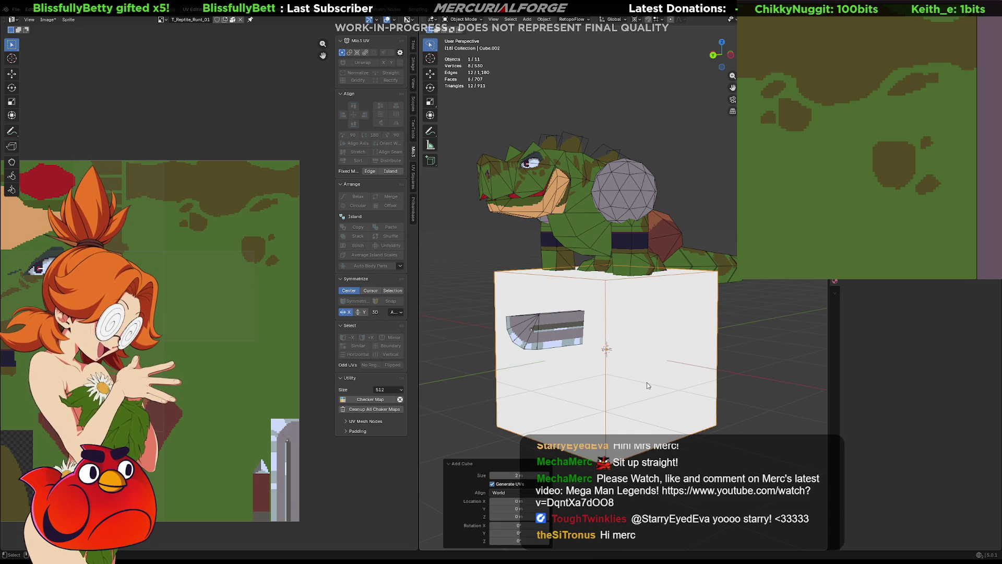
{"action": "right_click", "coordinate": [648, 382]}
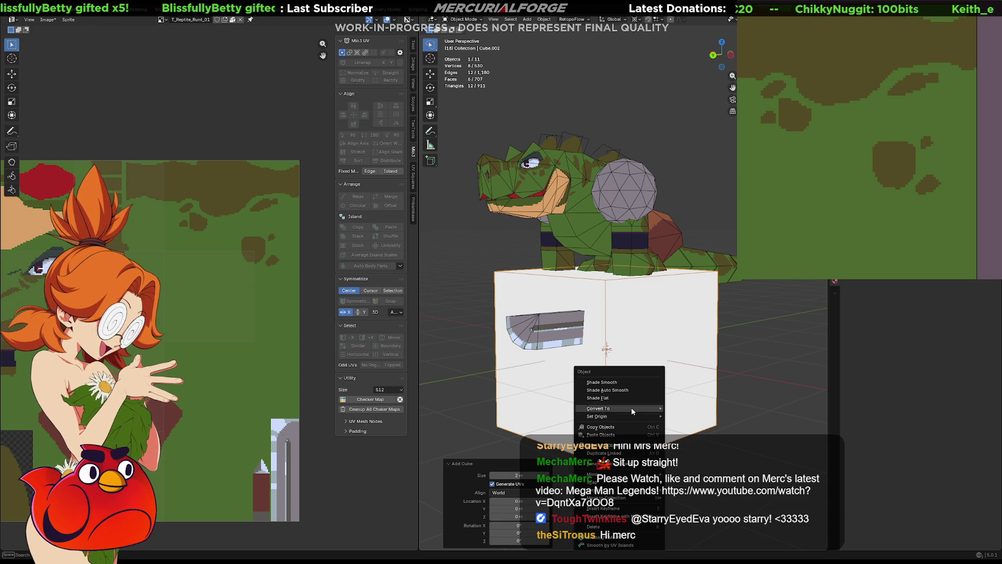
{"action": "key", "text": "Escape"}
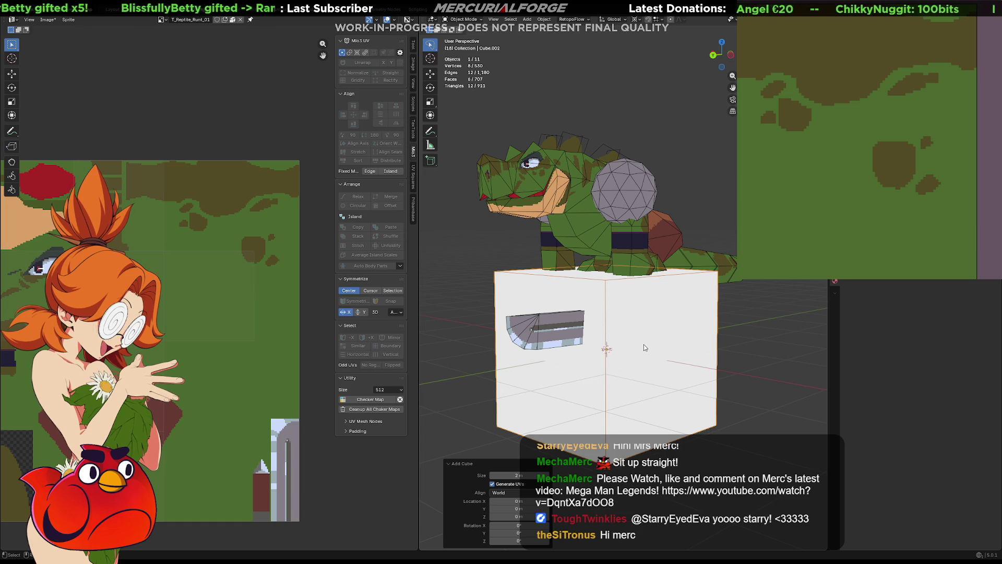
{"action": "key", "text": "Tab"}
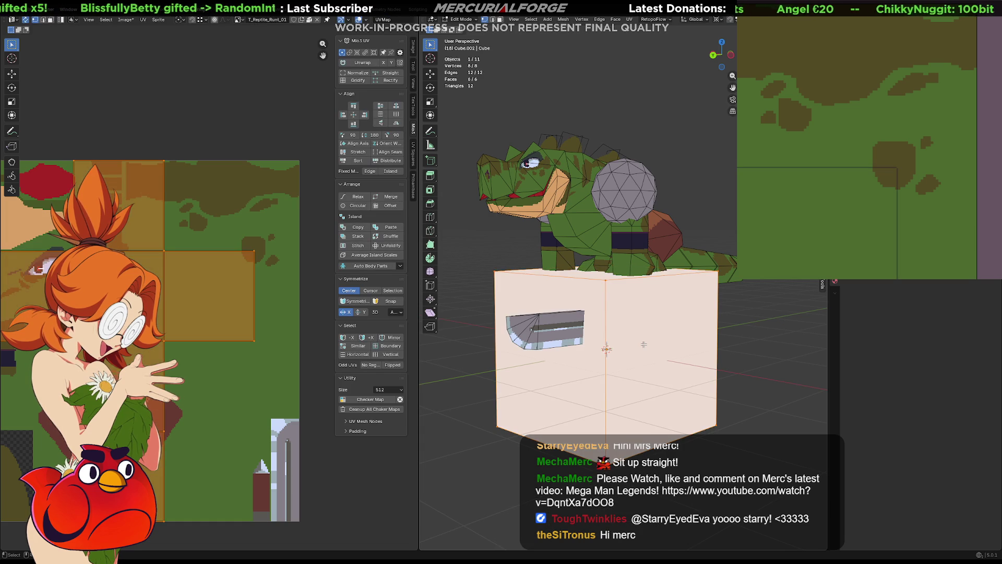
{"action": "right_click", "coordinate": [644, 344]}
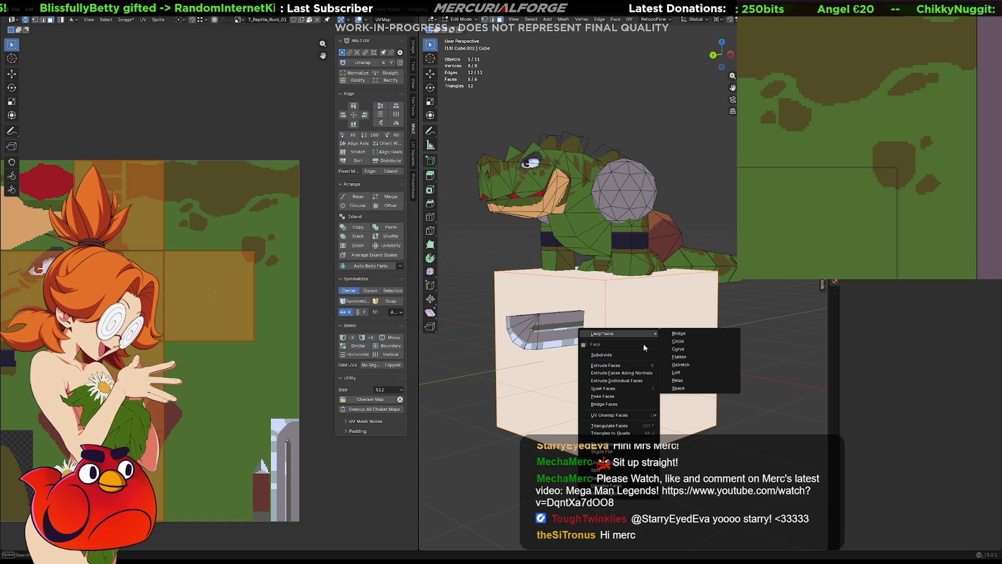
{"action": "left_click", "coordinate": [638, 352]}
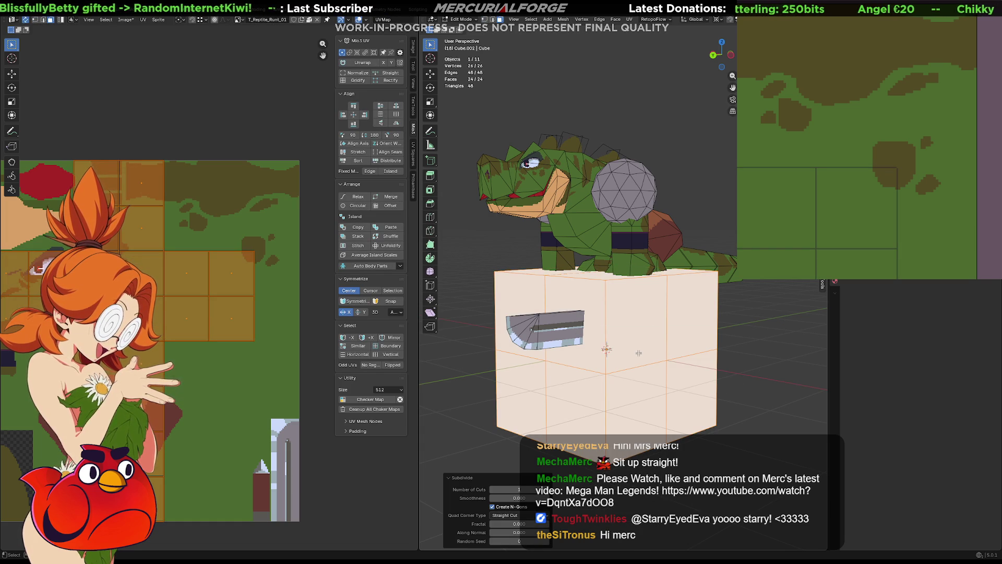
{"action": "mouse_move", "coordinate": [644, 353]}
{"action": "middle_mouse_down"}
{"action": "mouse_move", "coordinate": [698, 365]}
{"action": "mouse_move", "coordinate": [657, 357]}
{"action": "middle_mouse_up"}
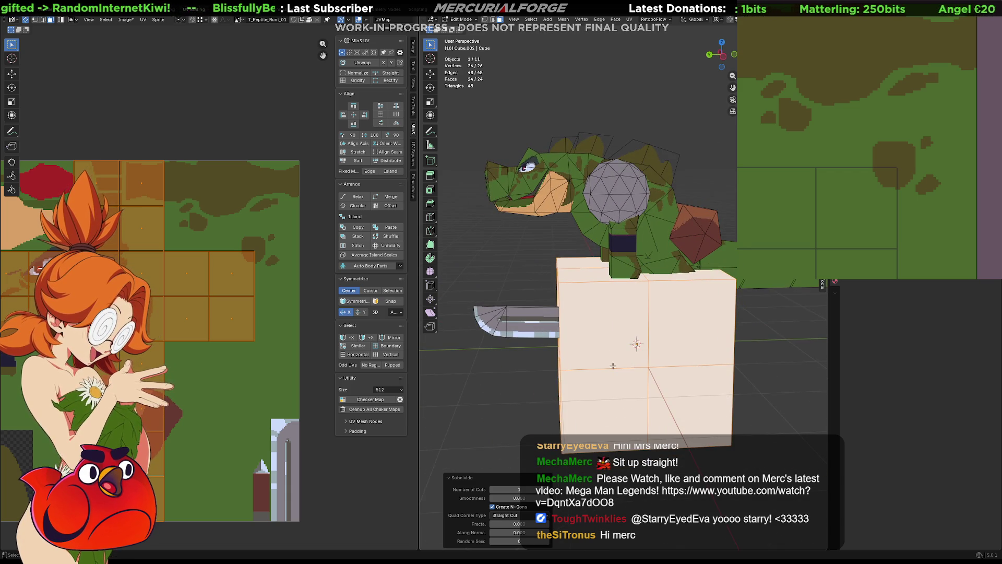
{"action": "key", "text": "Tab"}
{"action": "key", "text": "Delete"}
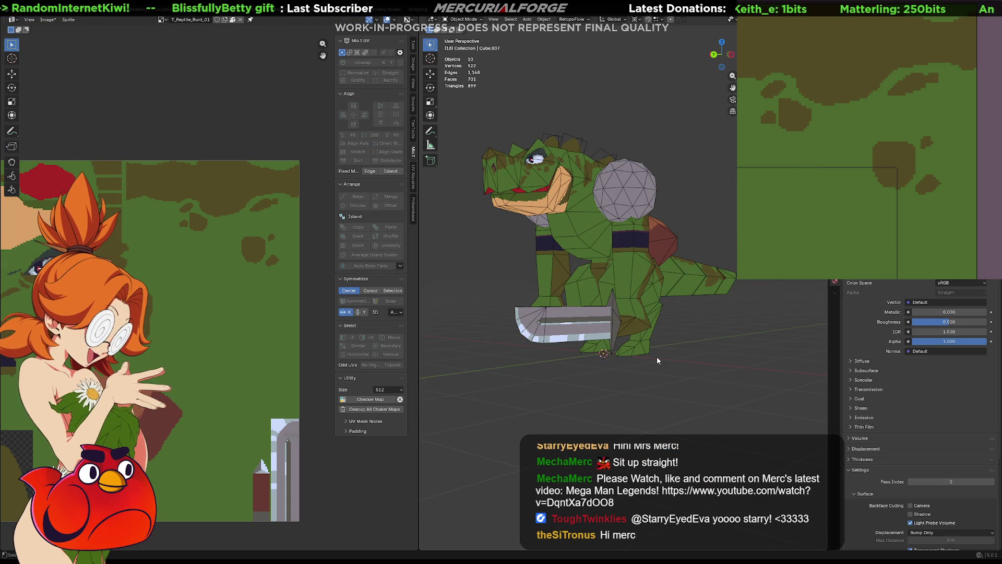
- Add another ico sphere and select all its faces in edit mode
{"action": "key", "text": "shift+a"}
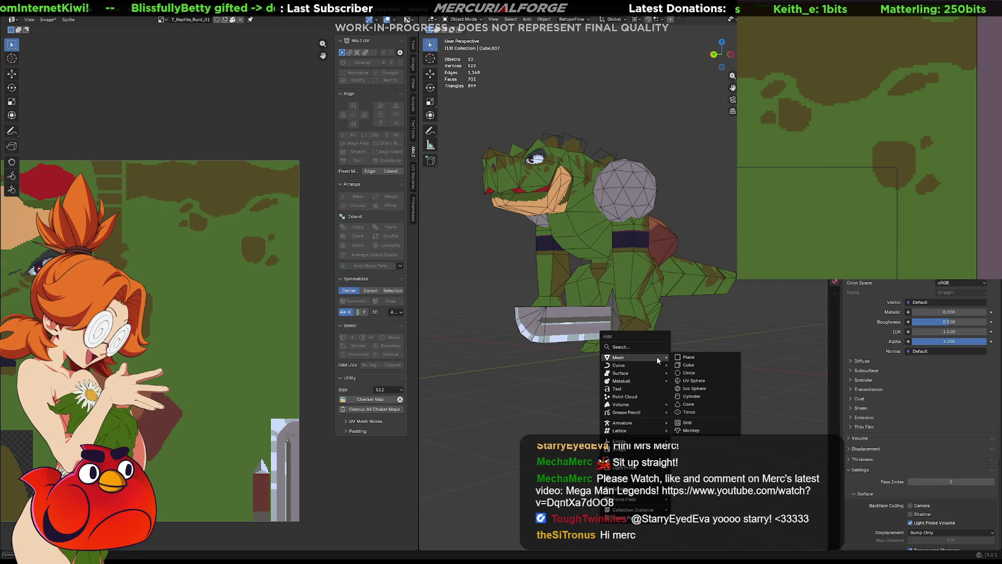
{"action": "left_click", "coordinate": [697, 387]}
{"action": "mouse_move", "coordinate": [638, 377]}
{"action": "middle_mouse_down"}
{"action": "mouse_move", "coordinate": [769, 375]}
{"action": "mouse_move", "coordinate": [612, 378]}
{"action": "mouse_move", "coordinate": [670, 378]}
{"action": "middle_mouse_up"}
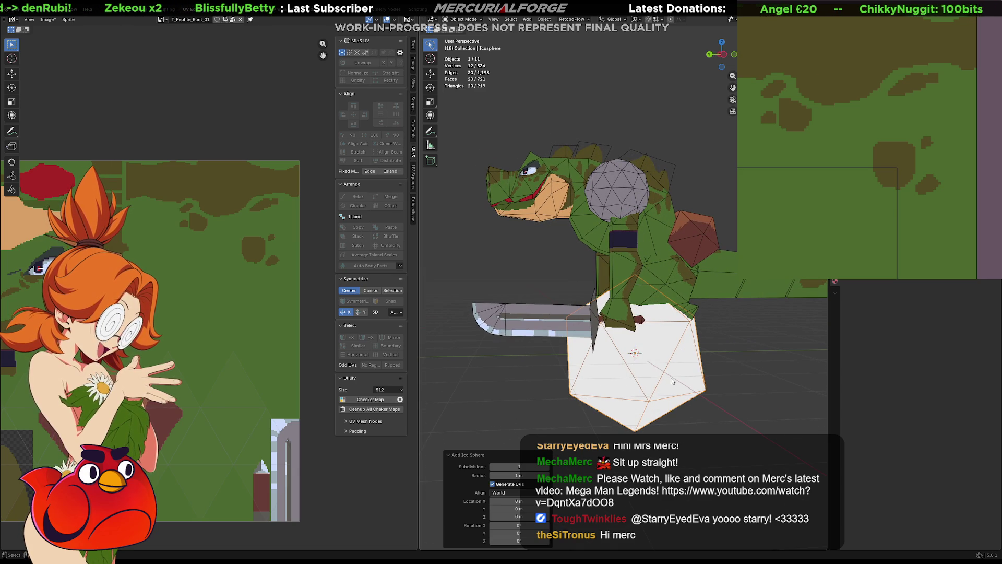
{"action": "key", "text": "Tab"}
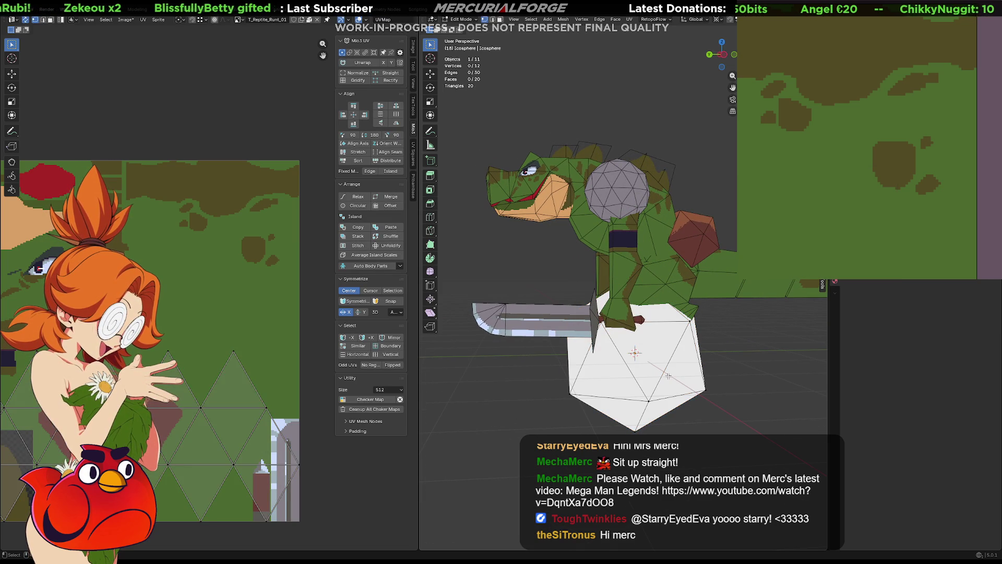
{"action": "key", "text": "a"}
- Round the icosphere with To Sphere via command search, then return to object mode and select it
{"action": "key", "text": "F3"}
{"action": "type", "text": "s"}
{"action": "key", "text": "BackSpace"}
{"action": "type", "text": "to sp"}
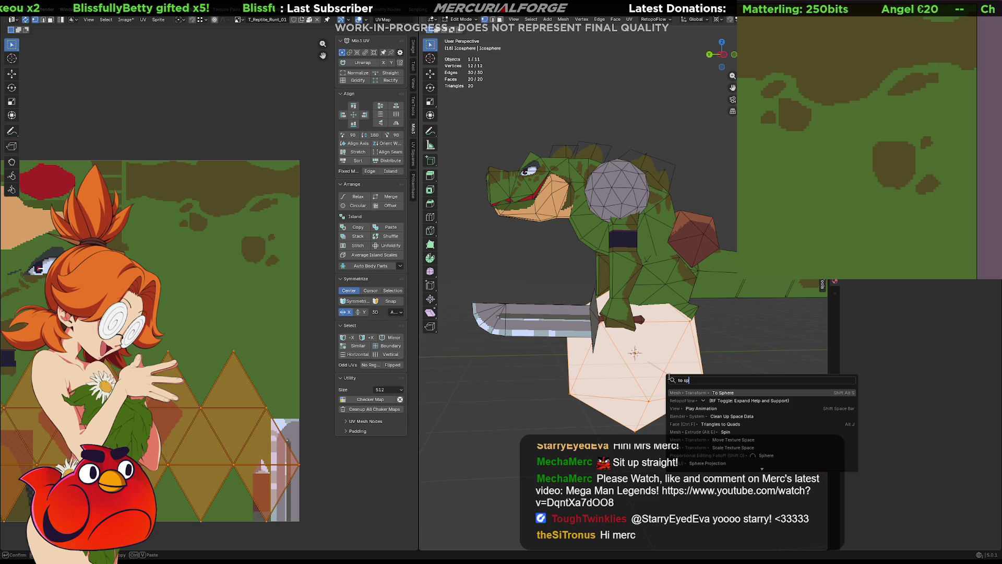
{"action": "key", "text": "Return"}
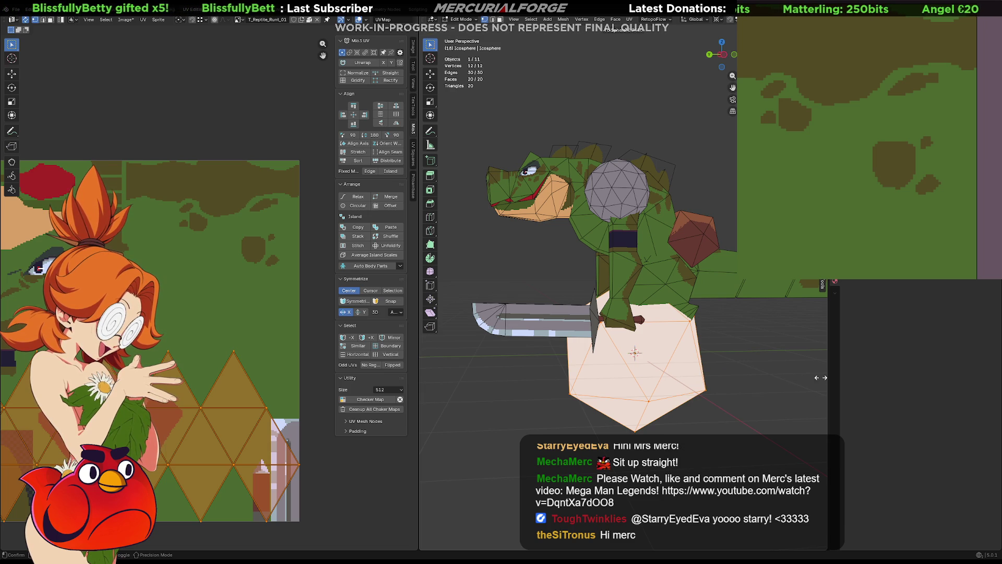
{"action": "left_click", "coordinate": [701, 400]}
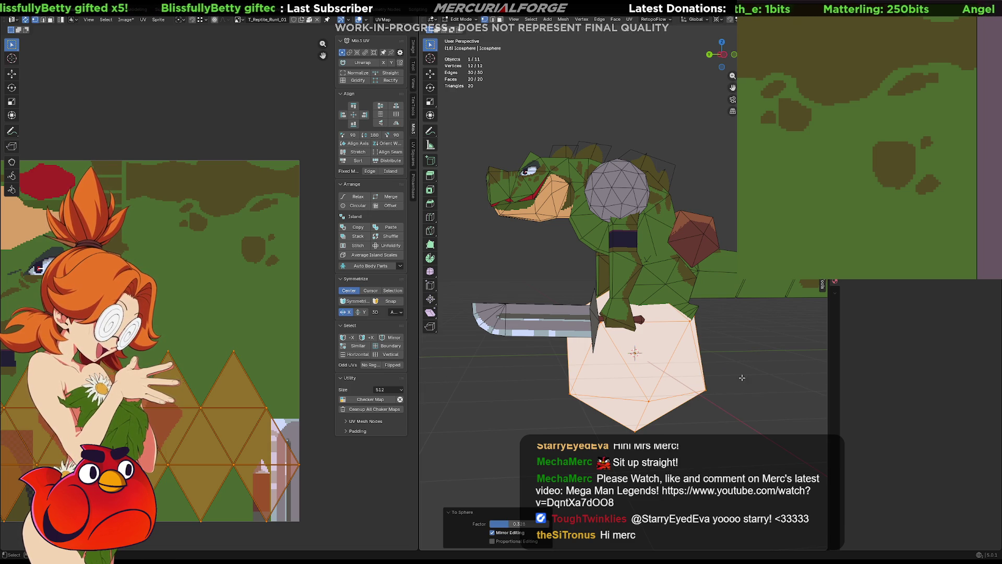
{"action": "key", "text": "Tab"}
{"action": "left_click", "coordinate": [646, 369]}
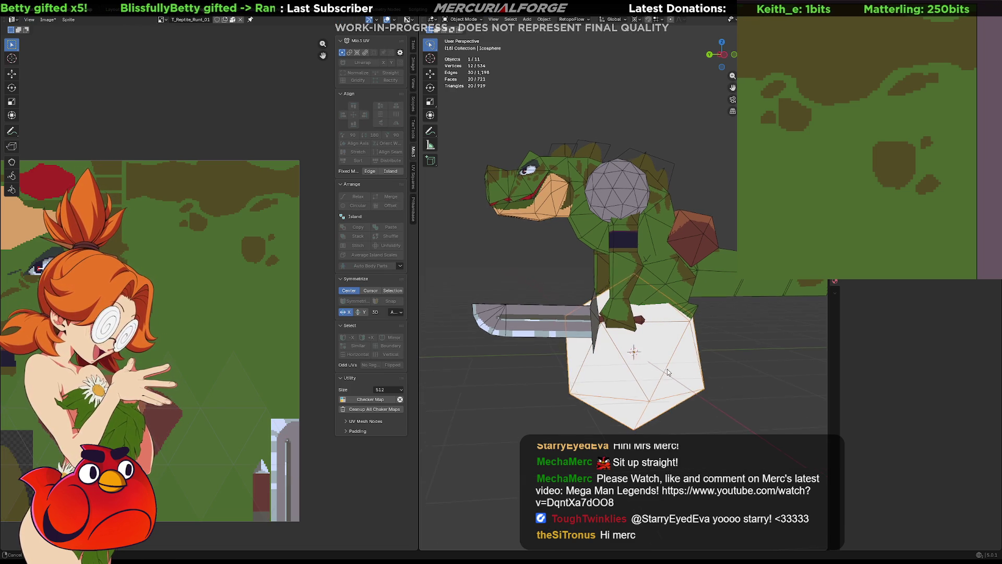
{"action": "middle_click_drag", "start_coordinate": [646, 368], "coordinate": [686, 372]}
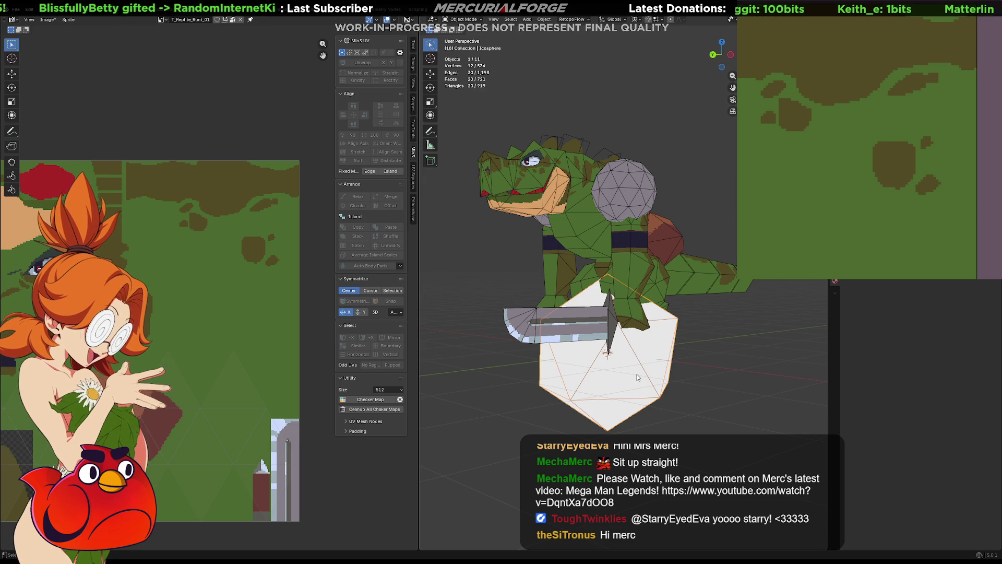
- Shrink the icosphere's UVs and place them on the grey area of the reptile texture
{"action": "key", "text": "Tab"}
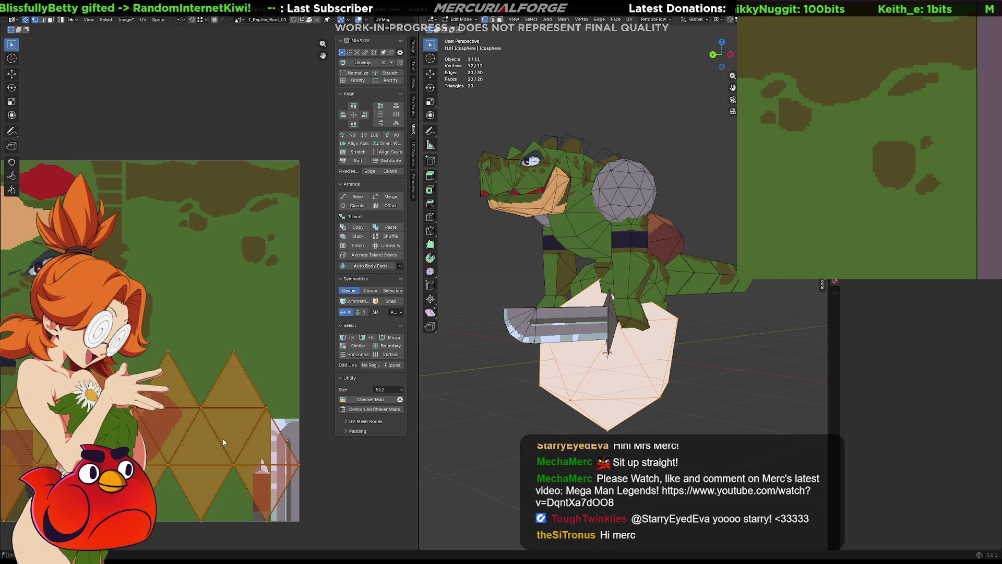
{"action": "key", "text": "s"}
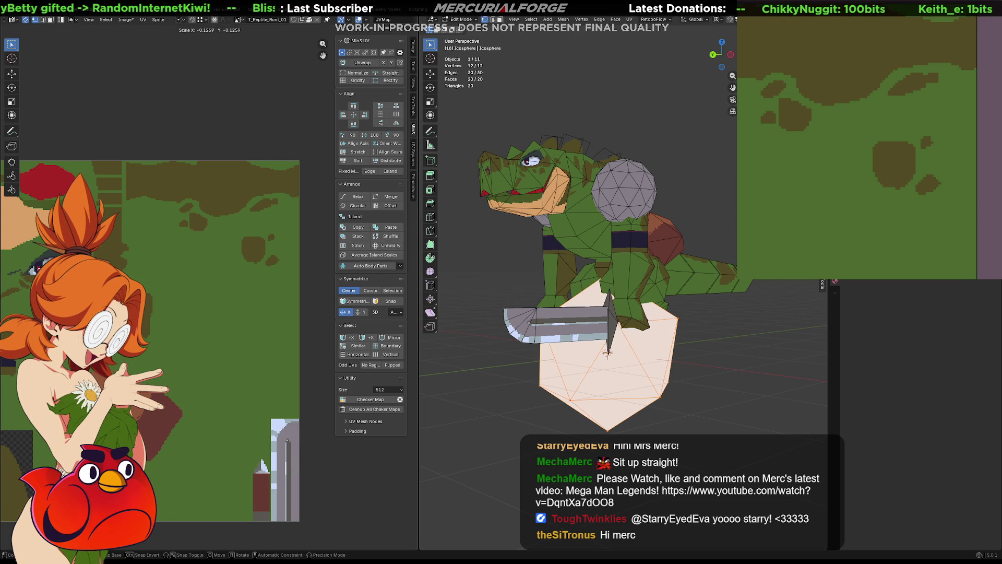
{"action": "key", "text": "g"}
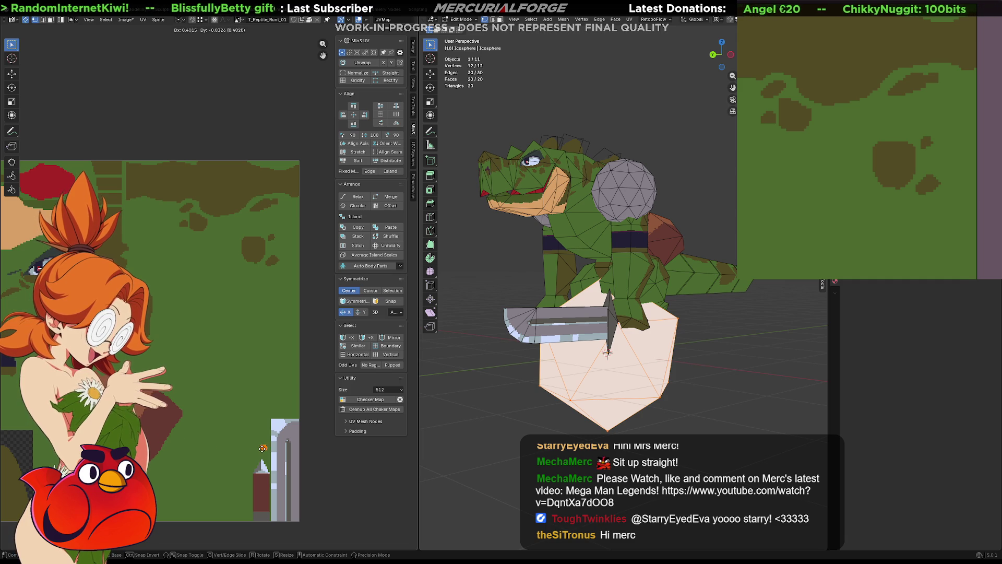
{"action": "left_click", "coordinate": [289, 435]}
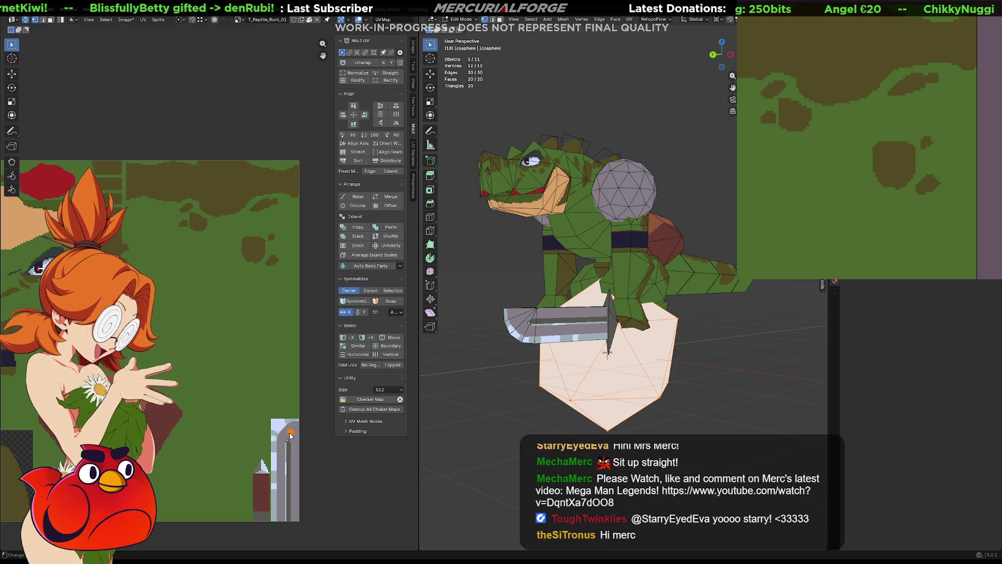
{"action": "key", "text": "Tab"}
- Select the reptile body together with the icosphere from a frontal view
{"action": "left_click", "coordinate": [629, 321]}
{"action": "left_click", "coordinate": [630, 360]}
{"action": "middle_click_drag", "start_coordinate": [621, 376], "coordinate": [641, 379]}
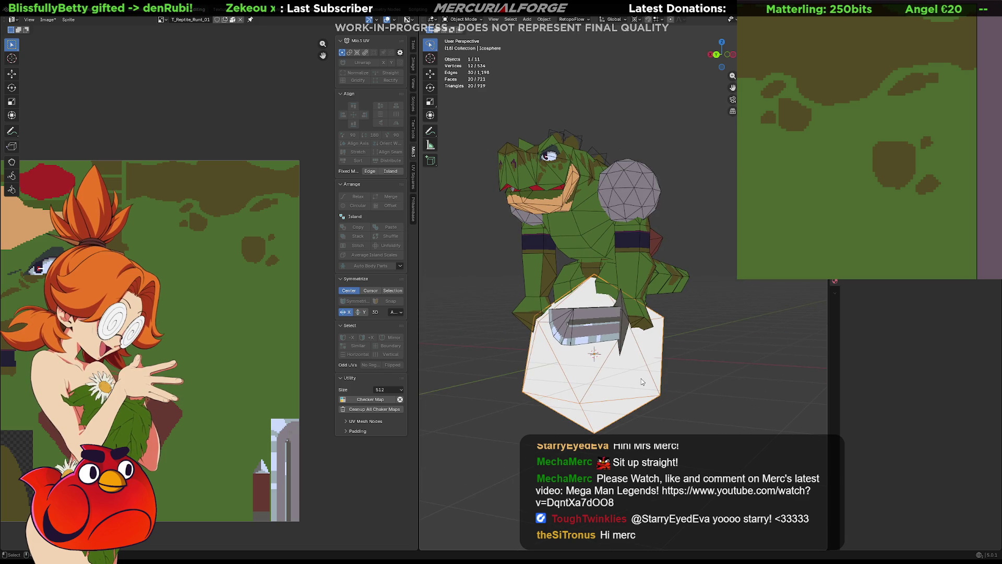
{"action": "left_click", "coordinate": [639, 272]}
{"action": "left_click", "coordinate": [629, 344], "text": "shift"}
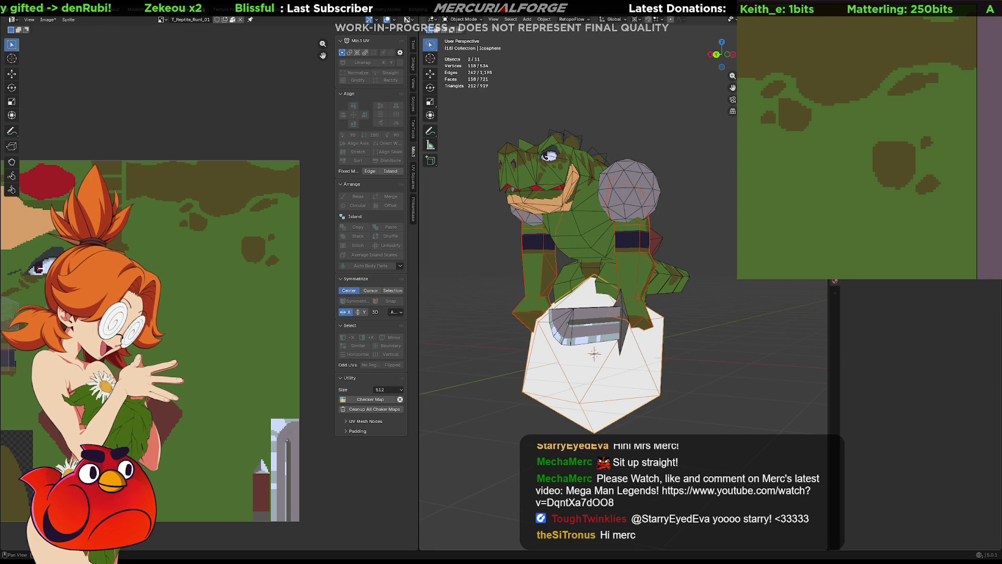
- Move the icosphere up beside the reptile and hide the earlier pair of spheres by the head
{"action": "left_click", "coordinate": [632, 262]}
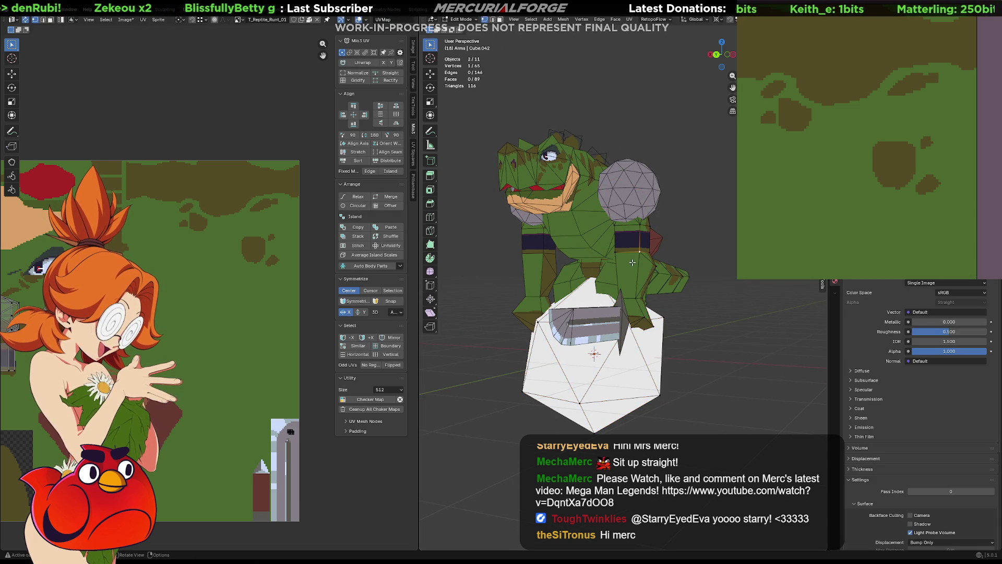
{"action": "left_click", "coordinate": [639, 363], "text": "shift"}
{"action": "left_click", "coordinate": [676, 263], "text": "shift"}
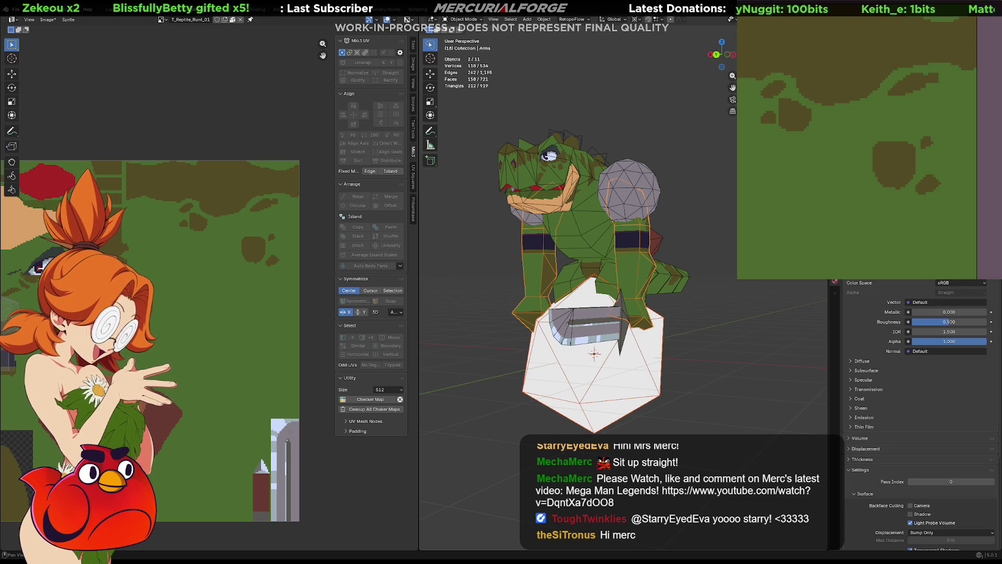
{"action": "left_click", "coordinate": [647, 384], "text": "shift"}
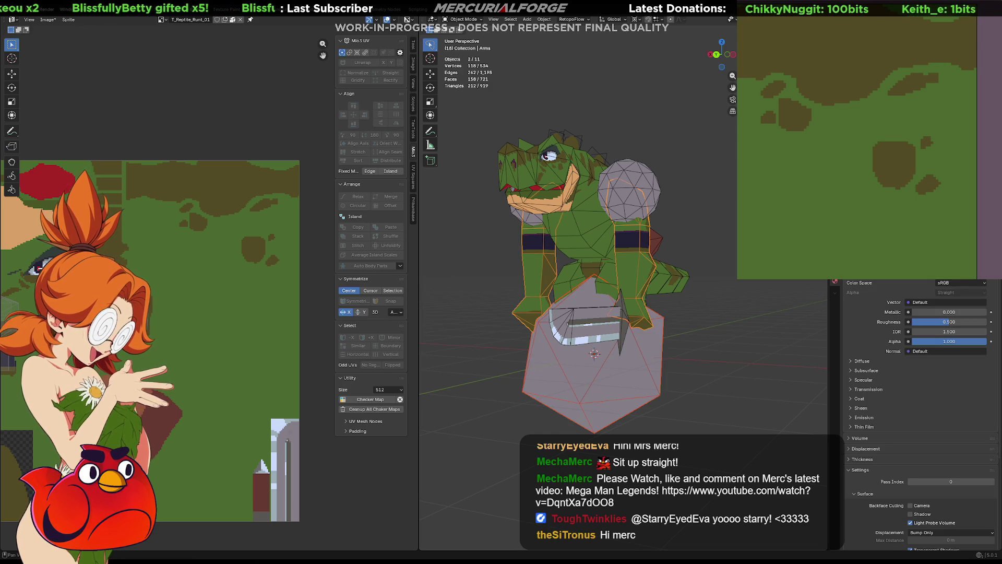
{"action": "left_click", "coordinate": [648, 384]}
{"action": "middle_click_drag", "start_coordinate": [648, 384], "coordinate": [689, 313]}
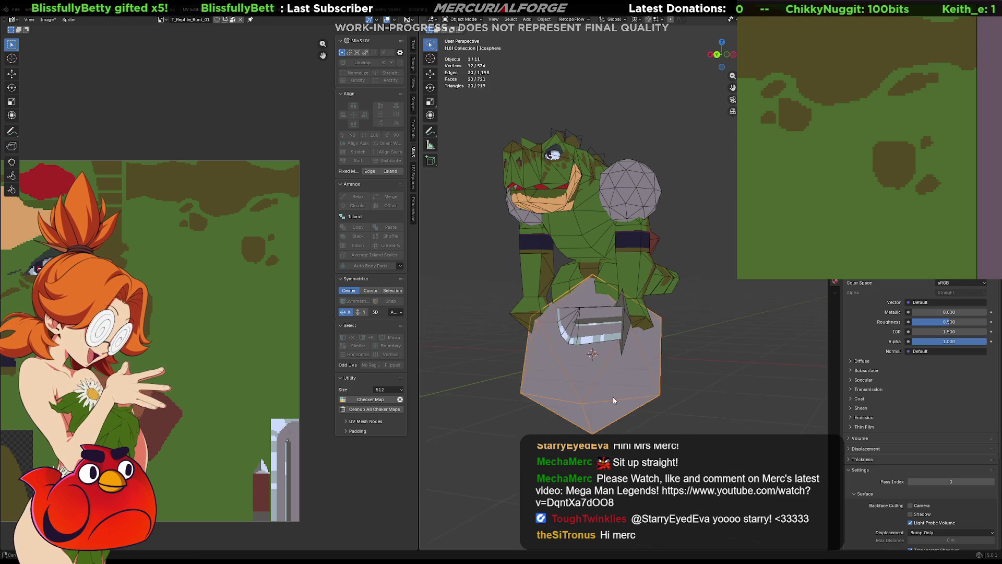
{"action": "key", "text": "g"}
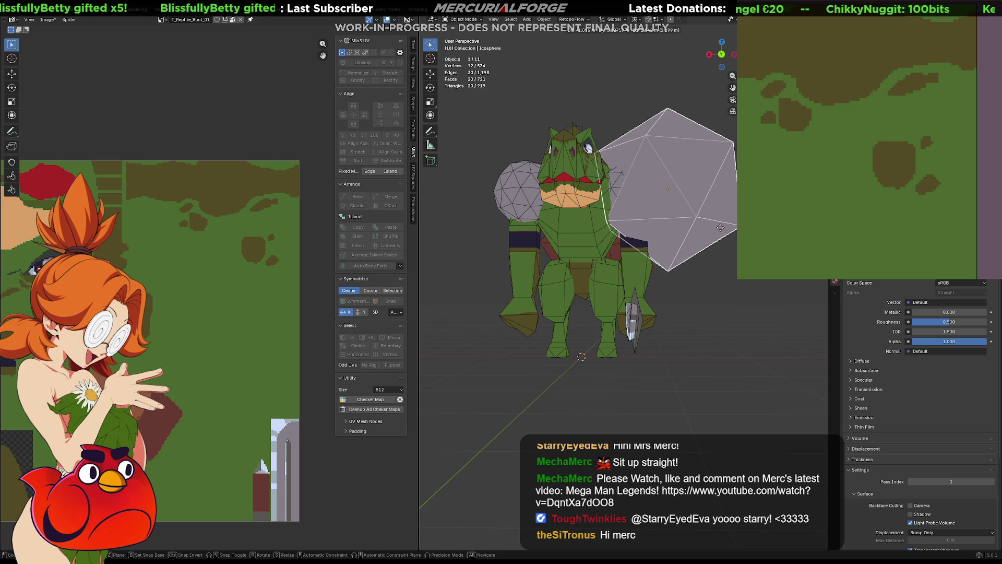
{"action": "left_click", "coordinate": [648, 222]}
{"action": "left_click", "coordinate": [625, 211]}
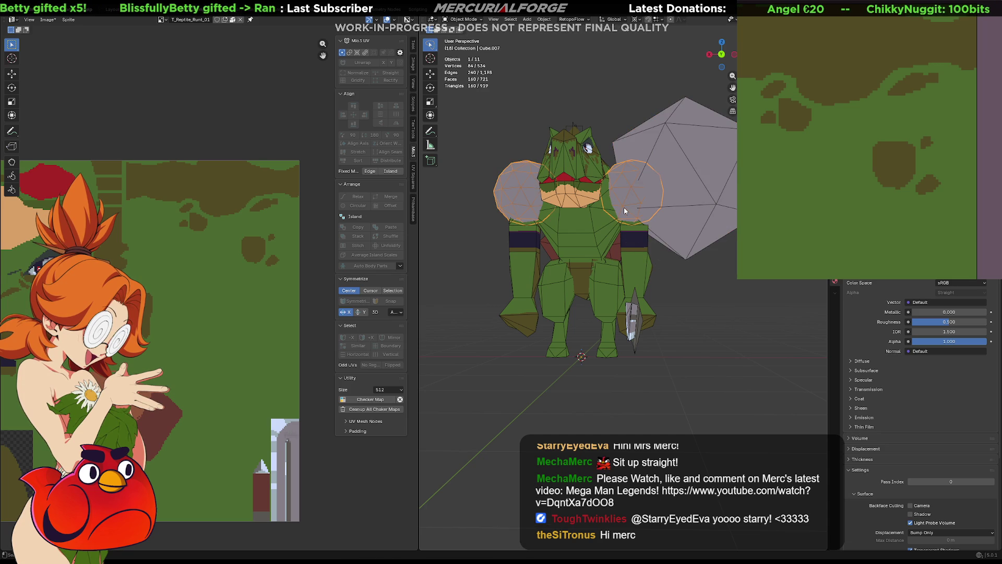
{"action": "key", "text": "h"}
- Shrink the large icosphere and move it toward the reptile's upper body
{"action": "left_click", "coordinate": [686, 170]}
{"action": "key", "text": "g"}
{"action": "left_click", "coordinate": [693, 181]}
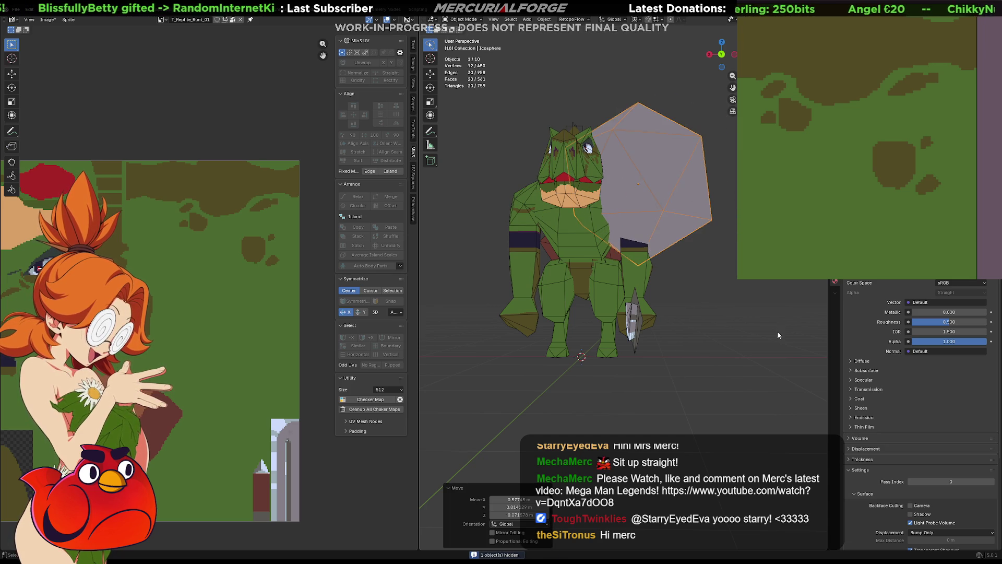
{"action": "key", "text": "s"}
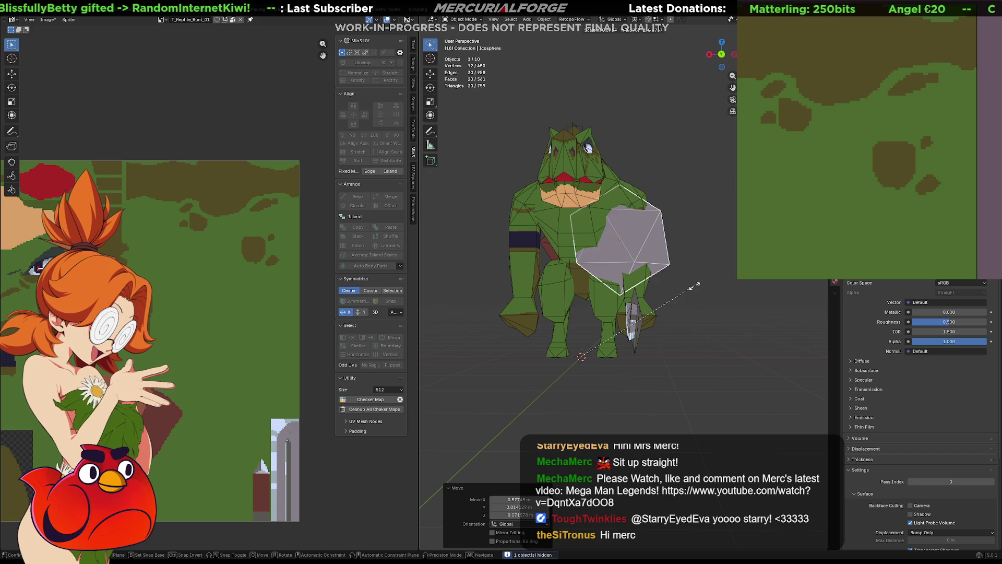
{"action": "key", "text": "Escape"}
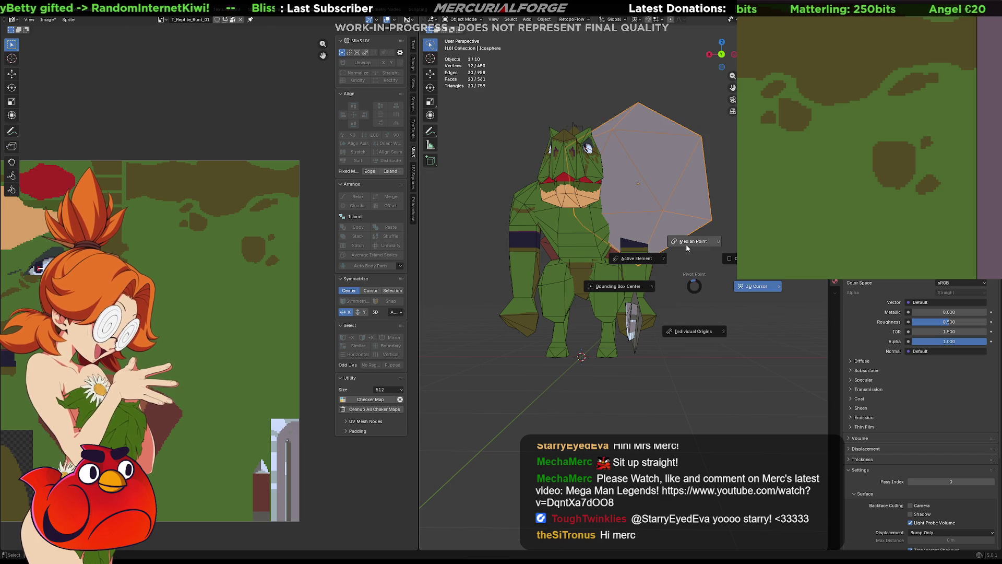
{"action": "key", "text": "s"}
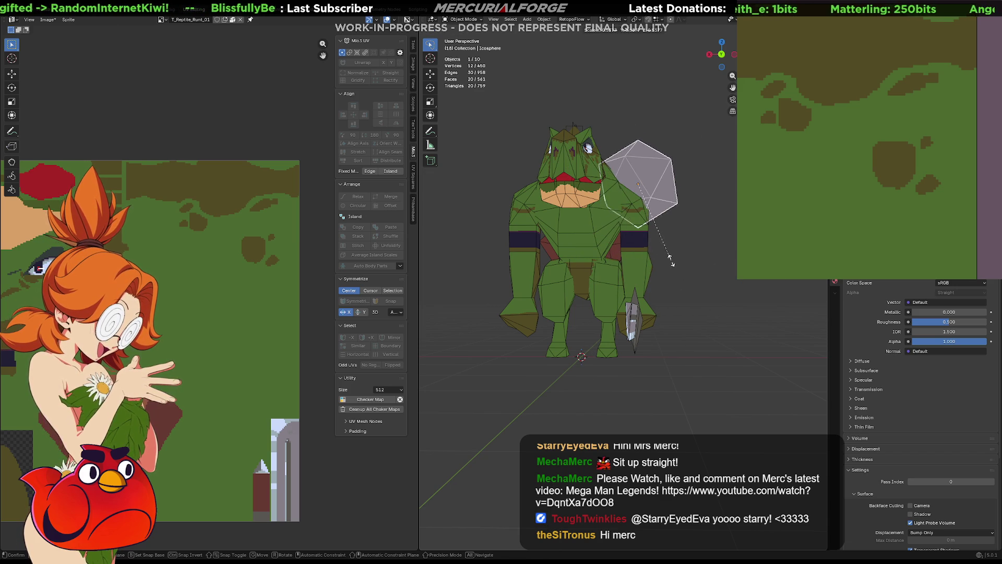
{"action": "left_click", "coordinate": [670, 272]}
{"action": "middle_click_drag", "start_coordinate": [666, 275], "coordinate": [595, 302]}
{"action": "key", "text": "g"}
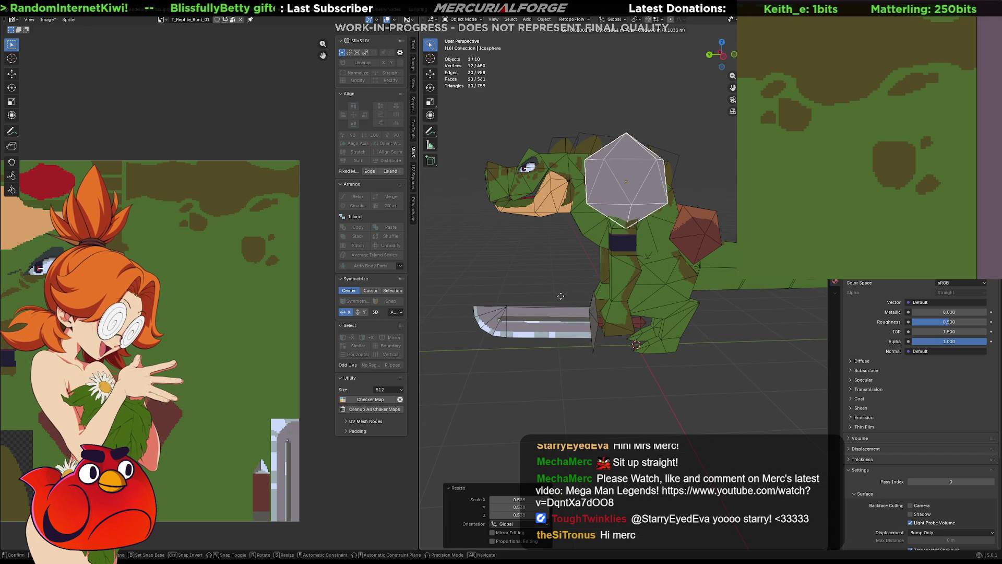
{"action": "left_click", "coordinate": [576, 323]}
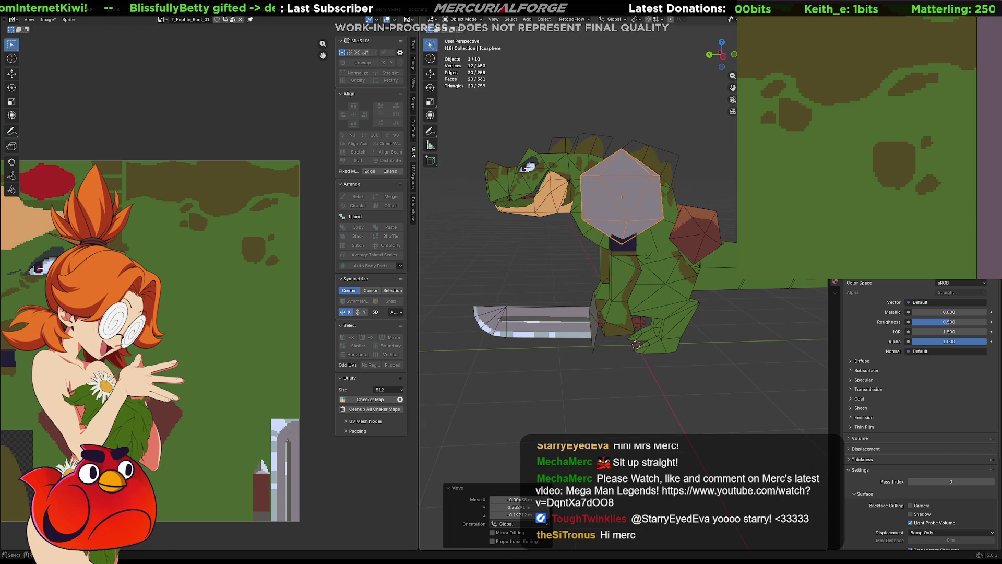
{"action": "key", "text": "s"}
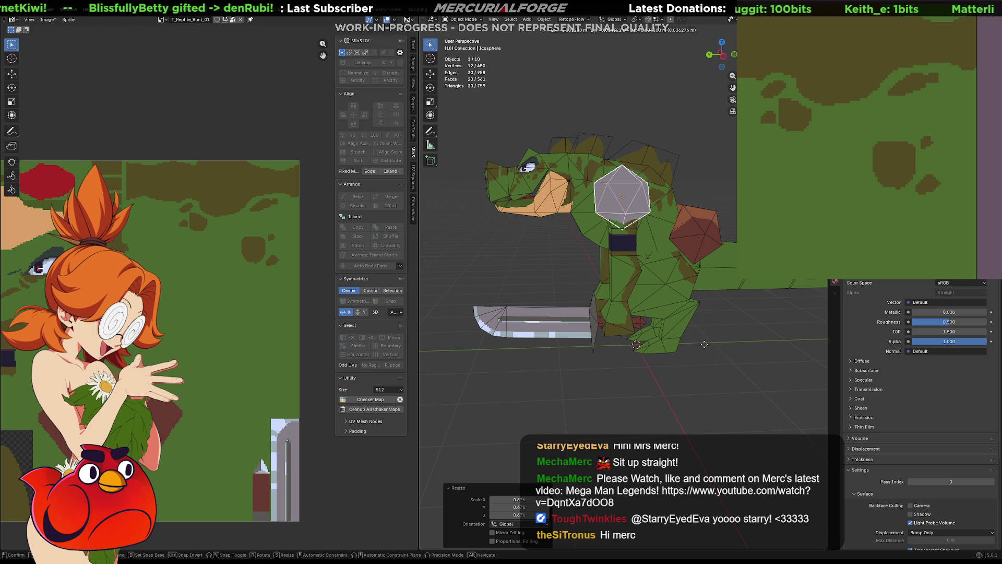
{"action": "right_click", "coordinate": [704, 349]}
- Resize and settle the icosphere onto the reptile's shoulder
{"action": "mouse_move", "coordinate": [704, 355]}
{"action": "middle_mouse_down"}
{"action": "mouse_move", "coordinate": [683, 326]}
{"action": "mouse_move", "coordinate": [748, 325]}
{"action": "middle_mouse_up"}
{"action": "key", "text": "g"}
{"action": "left_click", "coordinate": [745, 318]}
{"action": "key", "text": "s"}
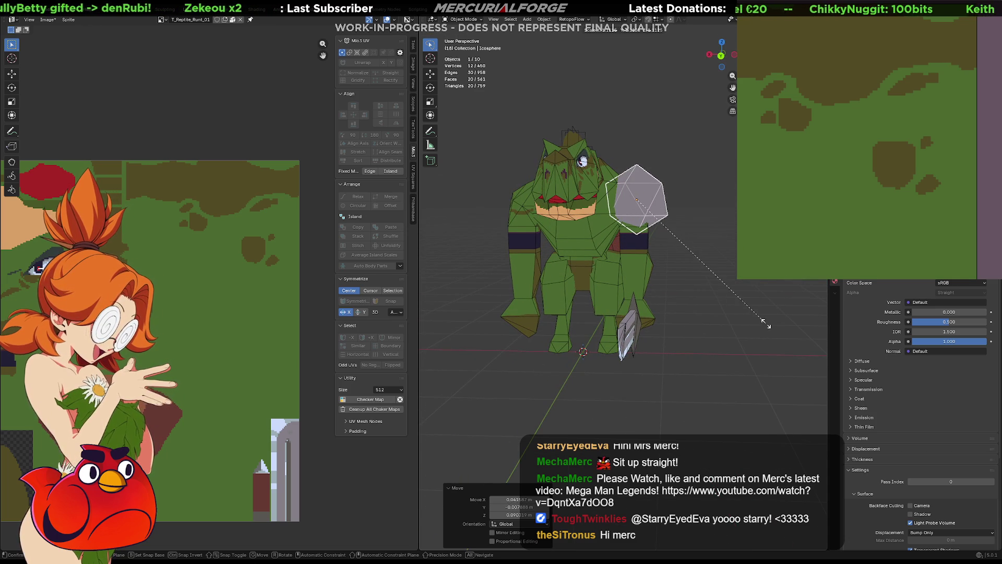
{"action": "left_click", "coordinate": [753, 321]}
{"action": "key", "text": "g"}
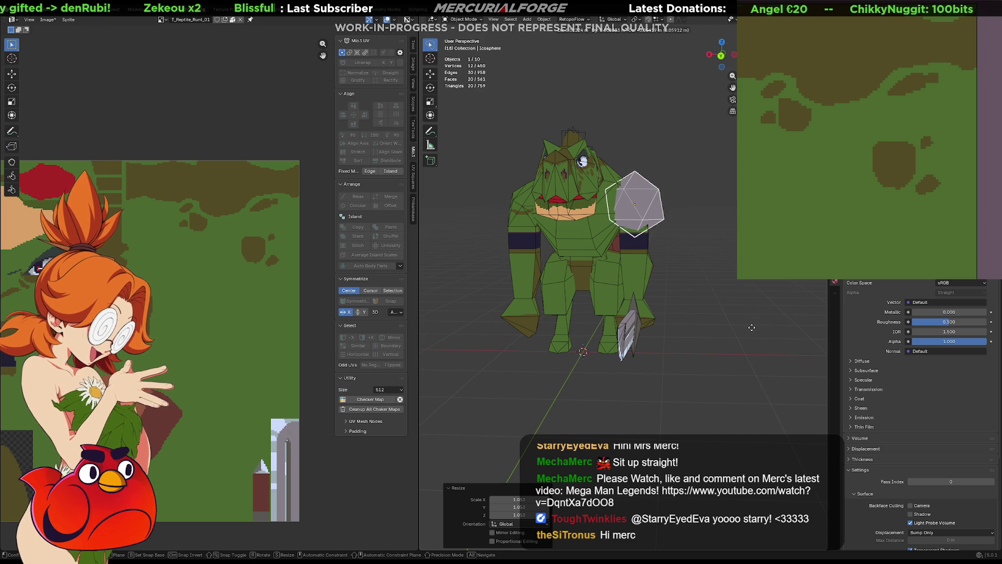
{"action": "left_click", "coordinate": [752, 327]}
{"action": "mouse_move", "coordinate": [753, 315]}
{"action": "middle_mouse_down"}
{"action": "mouse_move", "coordinate": [735, 314]}
{"action": "mouse_move", "coordinate": [647, 194]}
{"action": "mouse_move", "coordinate": [561, 228]}
{"action": "mouse_move", "coordinate": [552, 198]}
{"action": "mouse_move", "coordinate": [581, 218]}
{"action": "middle_mouse_up"}
- Isolate the arm mesh in local view, show it as wireframe and start a lasso selection on it
{"action": "left_click", "coordinate": [561, 229]}
{"action": "key", "text": "KP_Divide"}
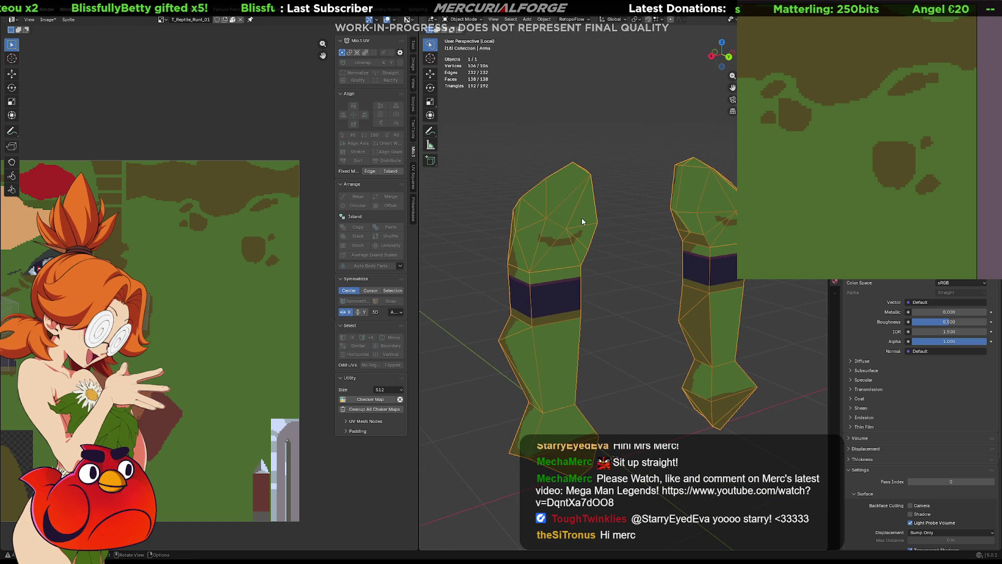
{"action": "mouse_move", "coordinate": [648, 187]}
{"action": "middle_mouse_down"}
{"action": "mouse_move", "coordinate": [647, 291]}
{"action": "mouse_move", "coordinate": [674, 280]}
{"action": "mouse_move", "coordinate": [708, 121]}
{"action": "middle_mouse_up"}
{"action": "key", "text": "shift+z"}
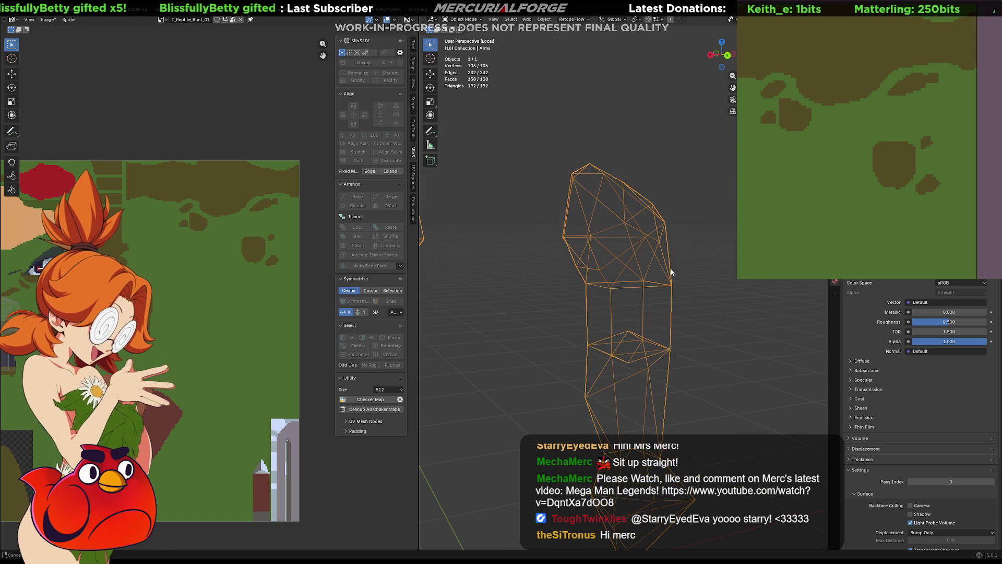
{"action": "left_click_drag", "start_coordinate": [709, 121], "coordinate": [518, 280]}
{"action": "left_click", "coordinate": [668, 200]}
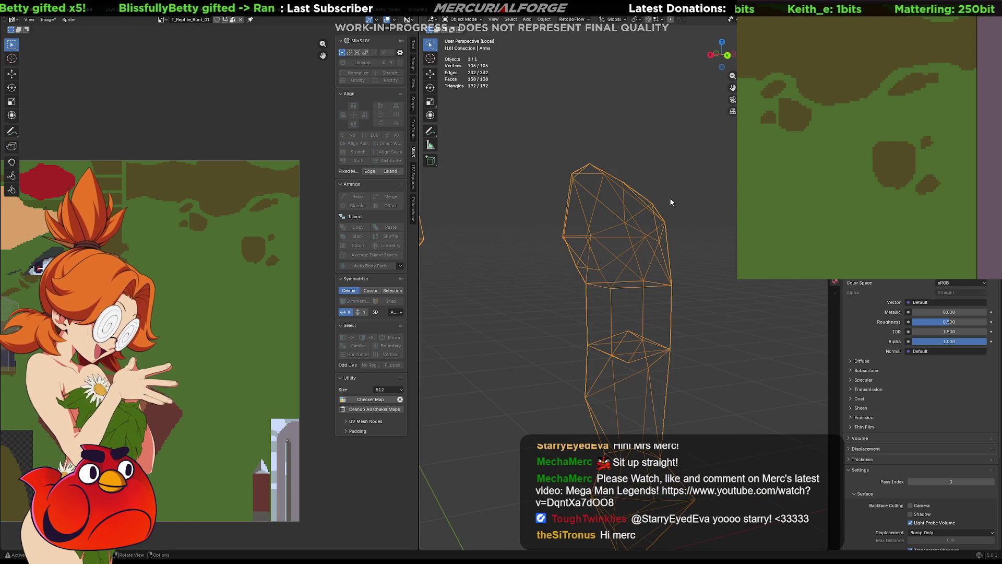